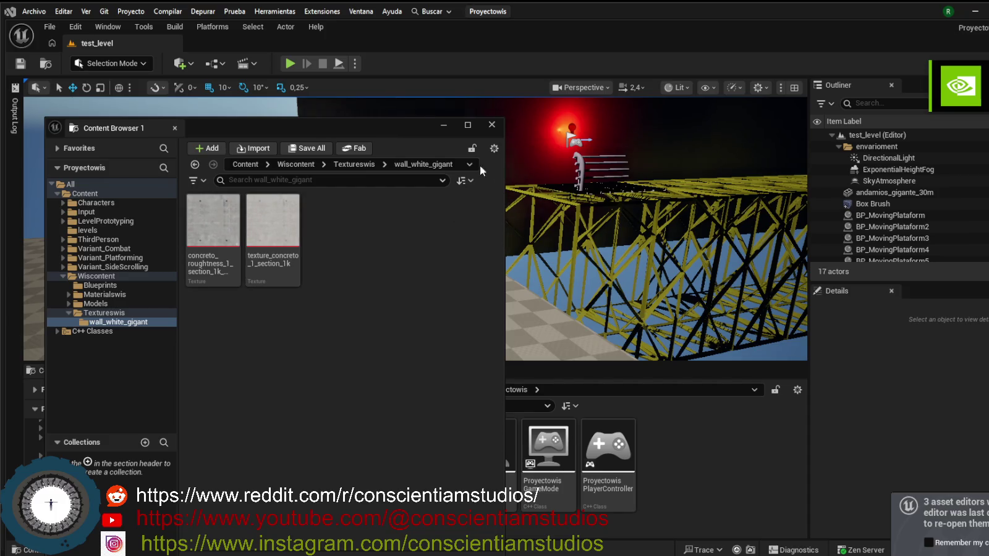
- Minimize the floating Content Browser and open C++ Classes > Core > Base to show BaseActor
left_click(440, 124)
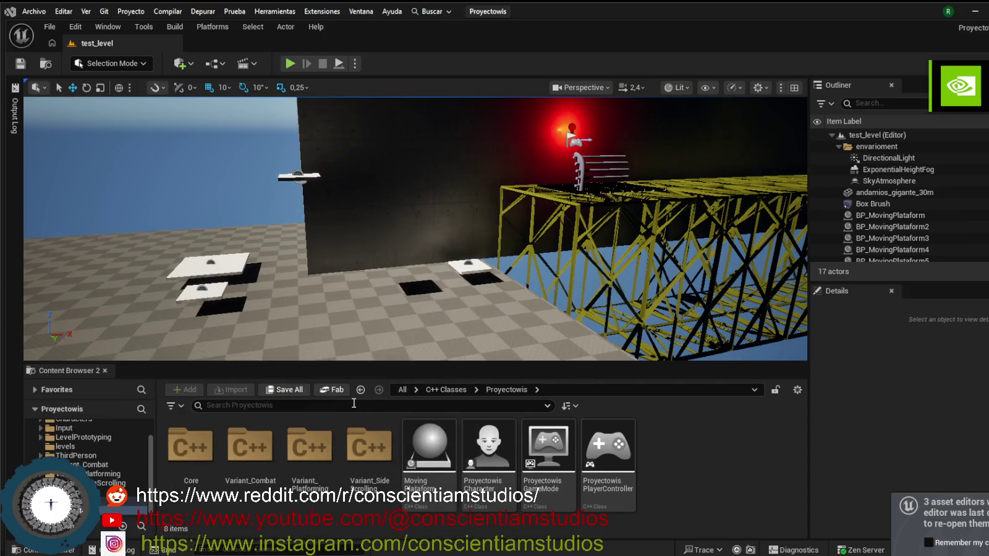
double_click(198, 461)
double_click(191, 461)
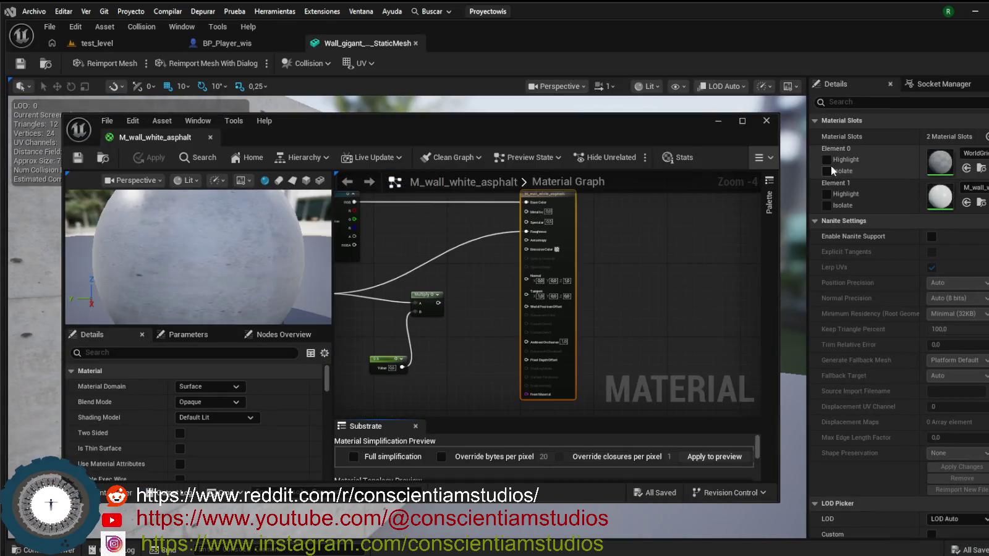
- Minimize the wall material editor and go back to the test_level level editor
left_click(718, 123)
left_click_drag(439, 271, 383, 271)
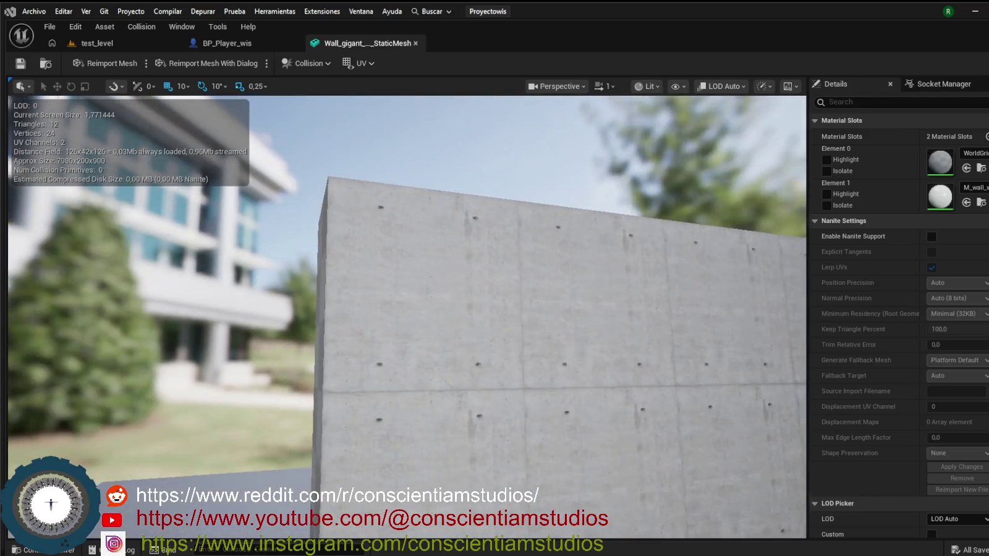
left_click(102, 43)
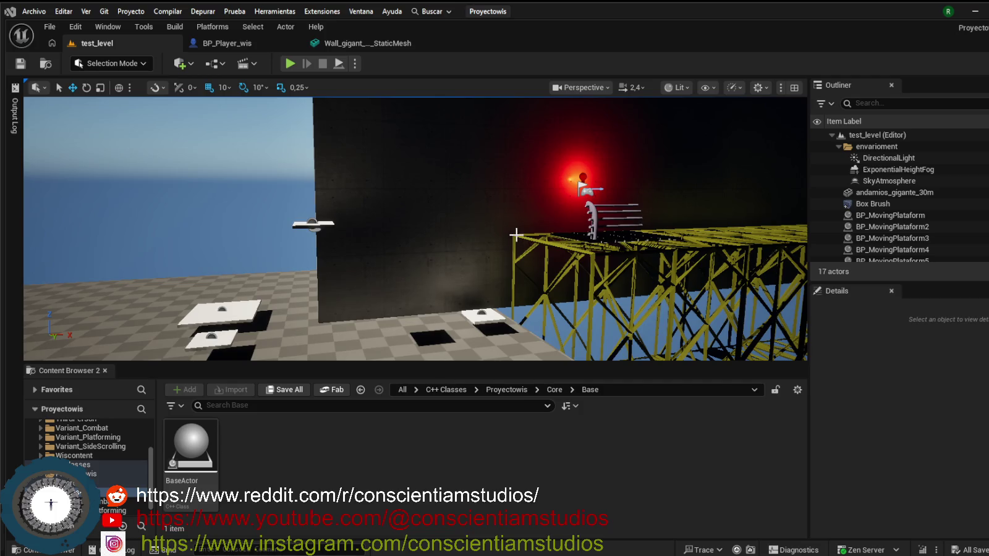
- Enlarge the test_level viewport by shrinking the Content Browser below and the Outliner/Details beside it
mouse_move(522, 202)
left_mouse_down()
mouse_move(494, 232)
mouse_move(482, 230)
mouse_move(530, 229)
left_mouse_up()
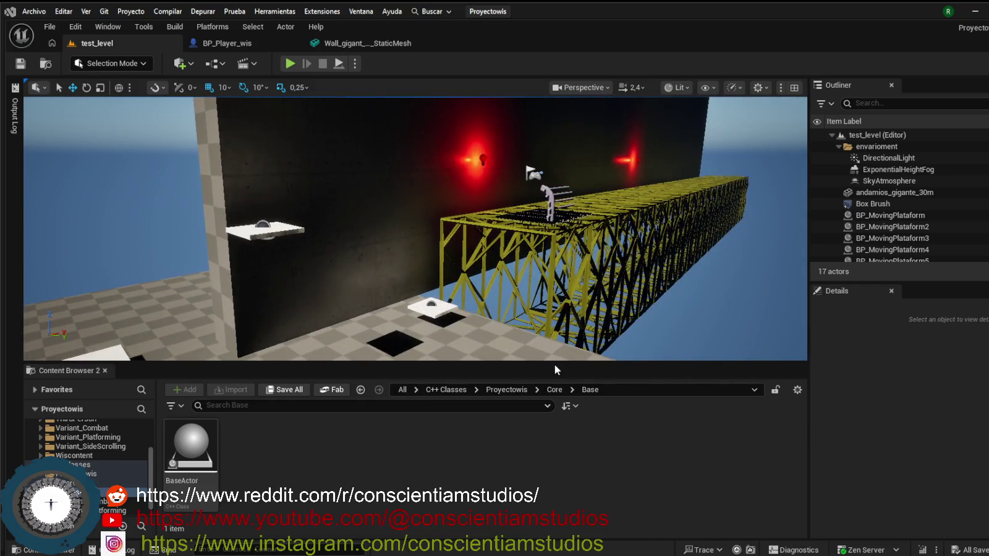
left_click_drag(554, 370, 555, 406)
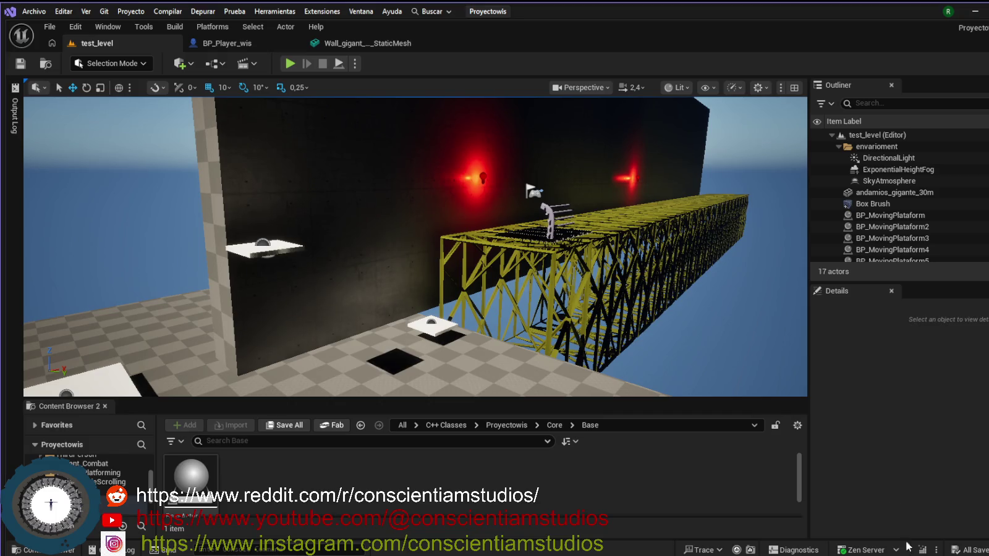
left_click_drag(809, 331, 872, 333)
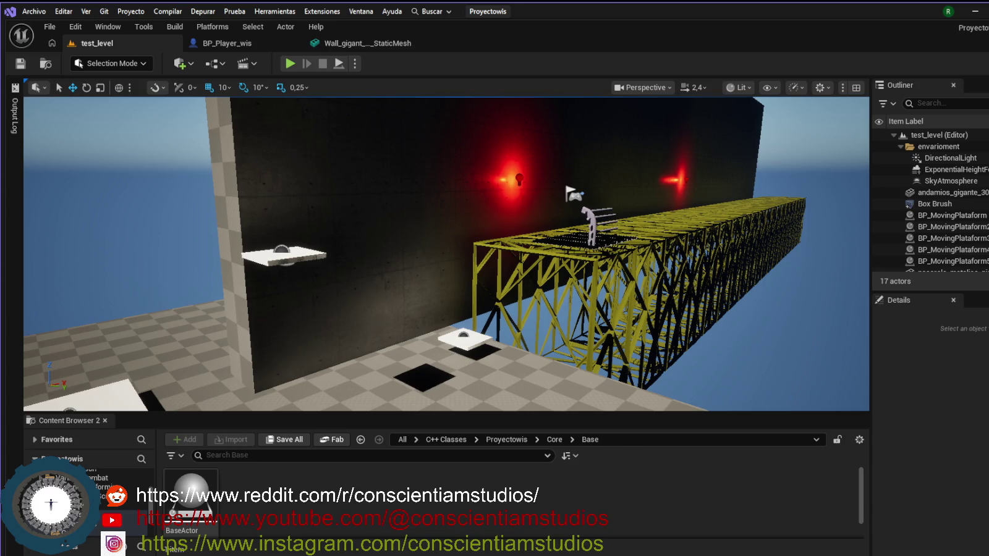
- Select the red PointLight2 beside the wall and frame it with the bridge in view
scroll(447, 253, "down", 5)
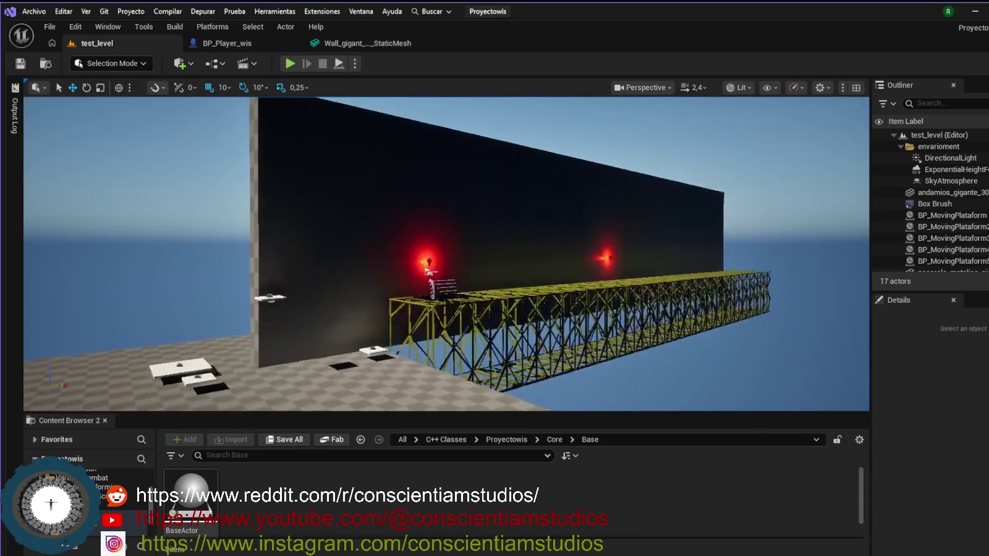
scroll(446, 253, "up", 5)
scroll(446, 254, "down", 5)
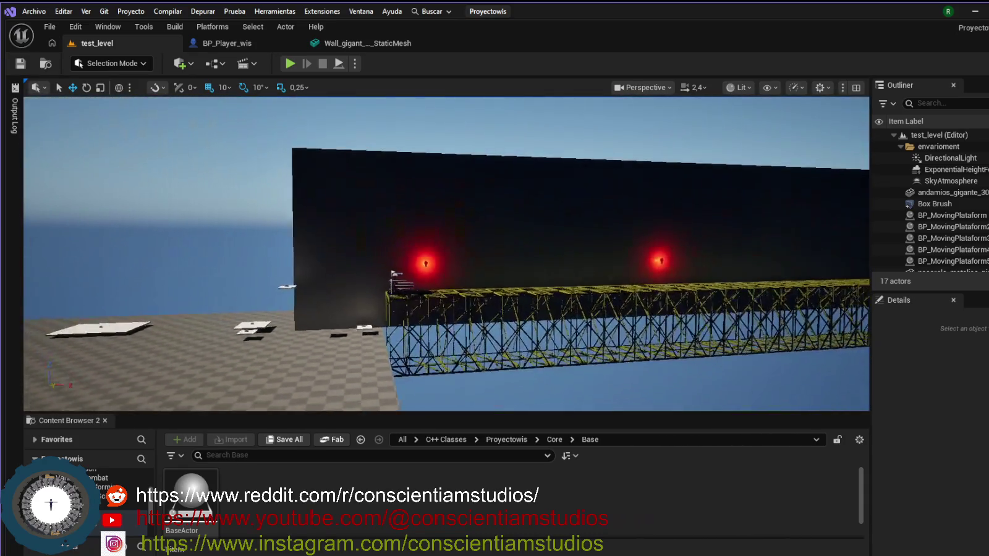
scroll(446, 254, "up", 5)
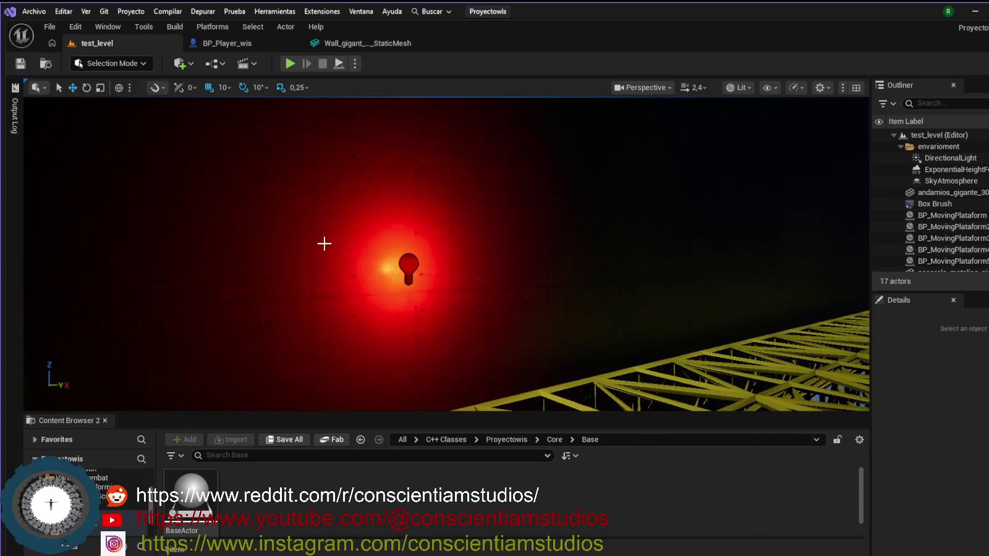
left_click(413, 266)
mouse_move(421, 275)
left_mouse_down()
mouse_move(408, 303)
mouse_move(371, 309)
mouse_move(396, 309)
left_mouse_up()
left_click_drag(501, 250, 602, 229)
scroll(603, 228, "down", 5)
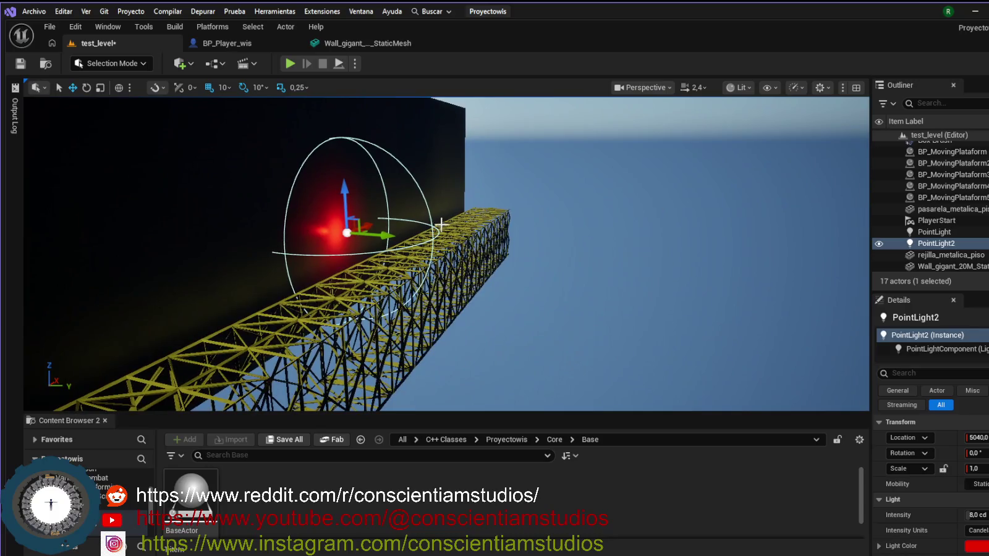
- Shift PointLight2 sideways along Y and widen its attenuation radius to about 1100
mouse_move(385, 235)
left_mouse_down()
mouse_move(440, 227)
mouse_move(460, 210)
mouse_move(444, 224)
left_mouse_up()
scroll(944, 485, "down", 3)
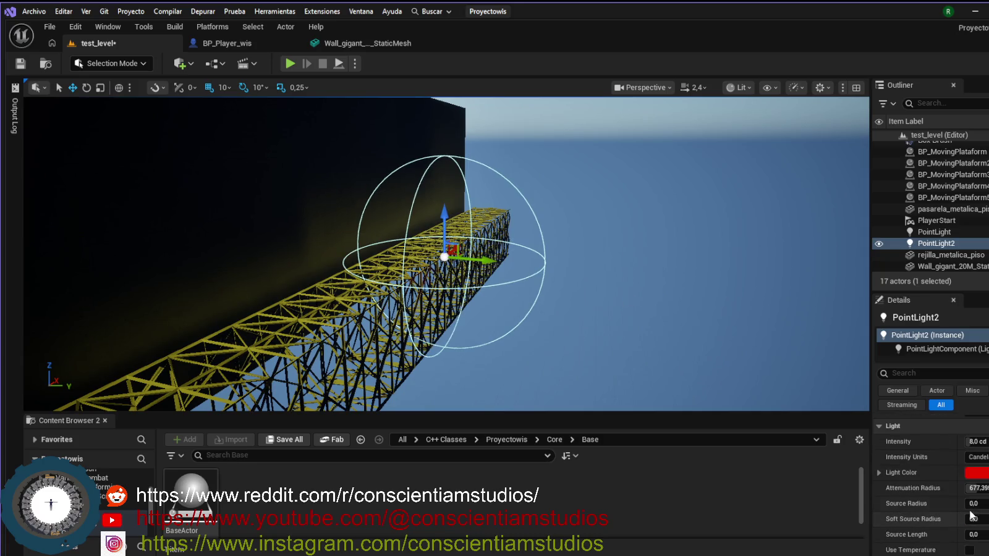
mouse_move(976, 488)
left_mouse_down()
mouse_move(988, 488)
mouse_move(978, 488)
left_mouse_up()
- Move PointLight2 up and toward the wall, ending at the tower's red-lit right edge
mouse_move(444, 224)
left_mouse_down()
mouse_move(444, 247)
mouse_move(433, 253)
mouse_move(459, 264)
mouse_move(729, 266)
mouse_move(706, 270)
left_mouse_up()
left_click_drag(725, 238, 593, 221)
key("f")
mouse_move(294, 196)
left_mouse_down()
mouse_move(420, 210)
mouse_move(421, 196)
mouse_move(513, 370)
mouse_move(453, 245)
mouse_move(388, 254)
mouse_move(383, 278)
mouse_move(353, 300)
mouse_move(396, 263)
mouse_move(408, 316)
mouse_move(402, 299)
left_mouse_up()
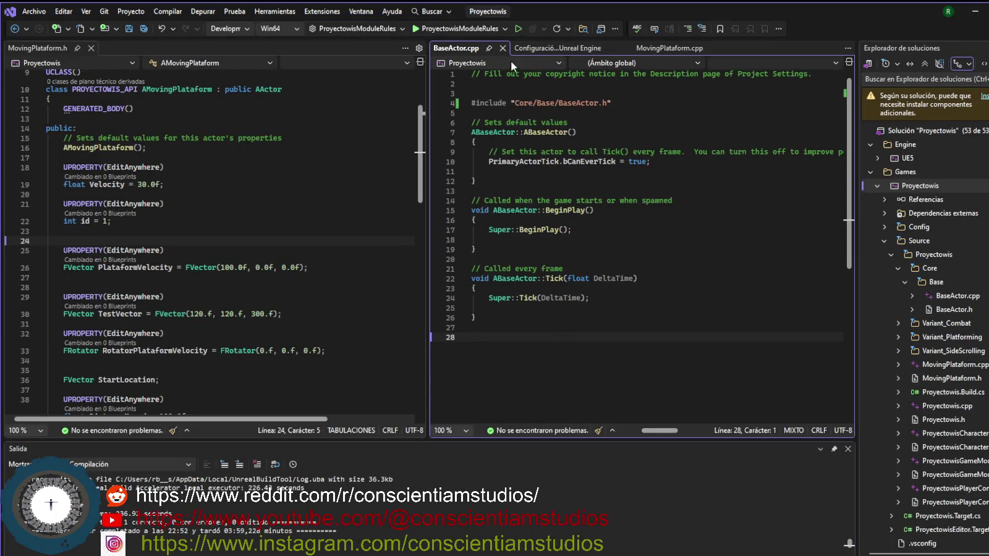
- Open BaseActor.h in the left code pane, placed after MovingPlataform.h among the open files
left_click(204, 267)
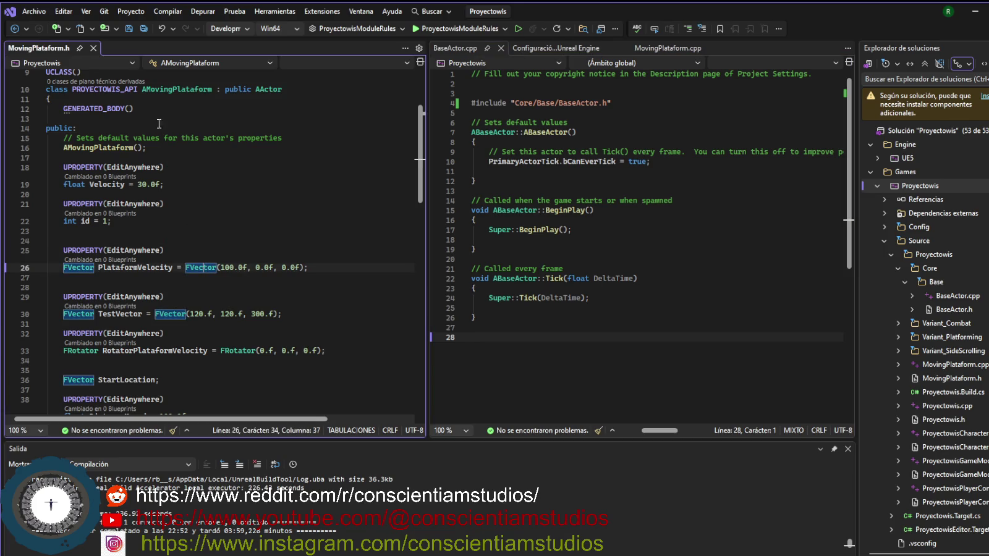
left_click(955, 311)
mouse_move(354, 116)
left_mouse_down()
mouse_move(157, 55)
mouse_move(89, 49)
mouse_move(160, 50)
mouse_move(368, 216)
mouse_move(379, 238)
left_mouse_up()
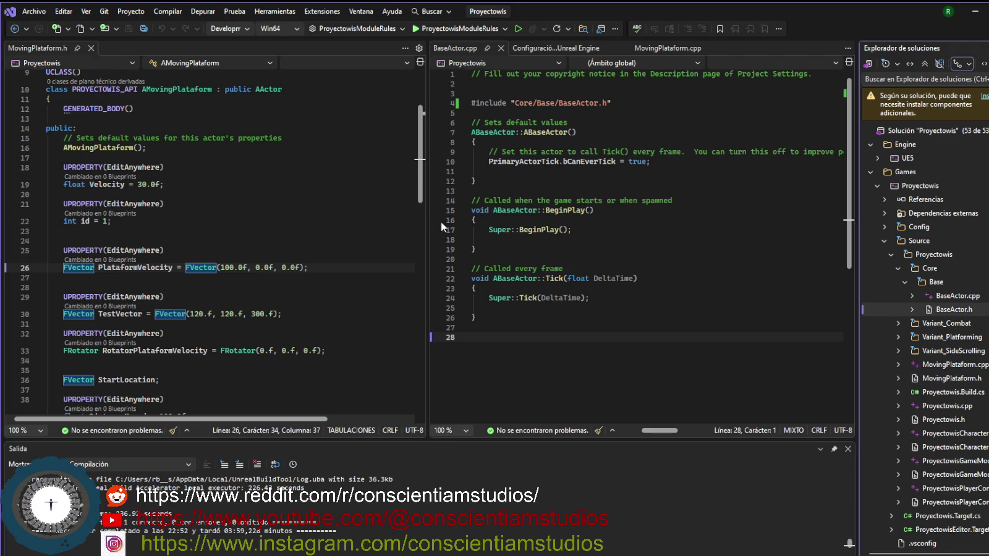
mouse_move(959, 310)
left_mouse_down()
mouse_move(217, 119)
mouse_move(137, 51)
mouse_move(46, 53)
left_mouse_up()
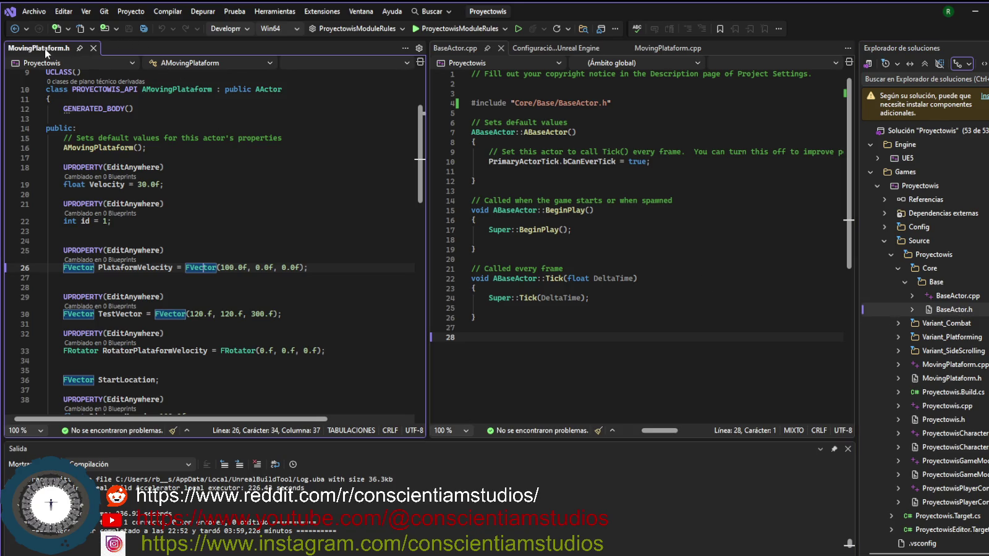
double_click(951, 310)
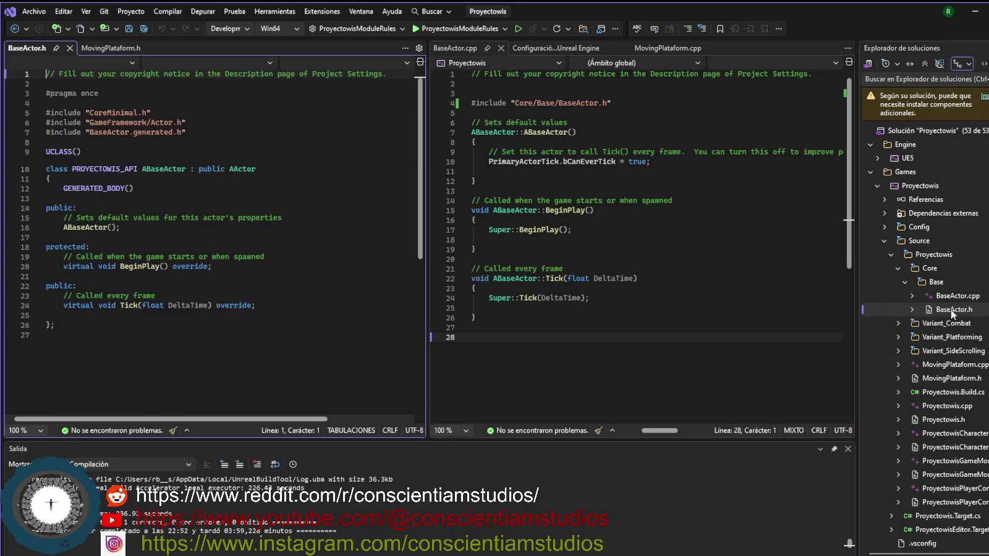
left_click_drag(35, 47, 88, 48)
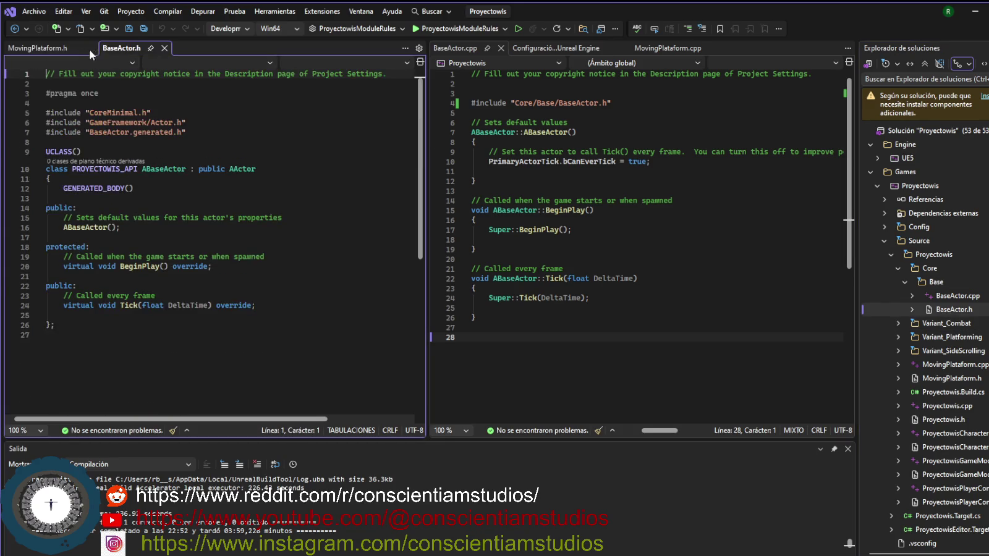
- Add blank lines below the BeginPlay declaration in the protected section for a new property
left_click(201, 277)
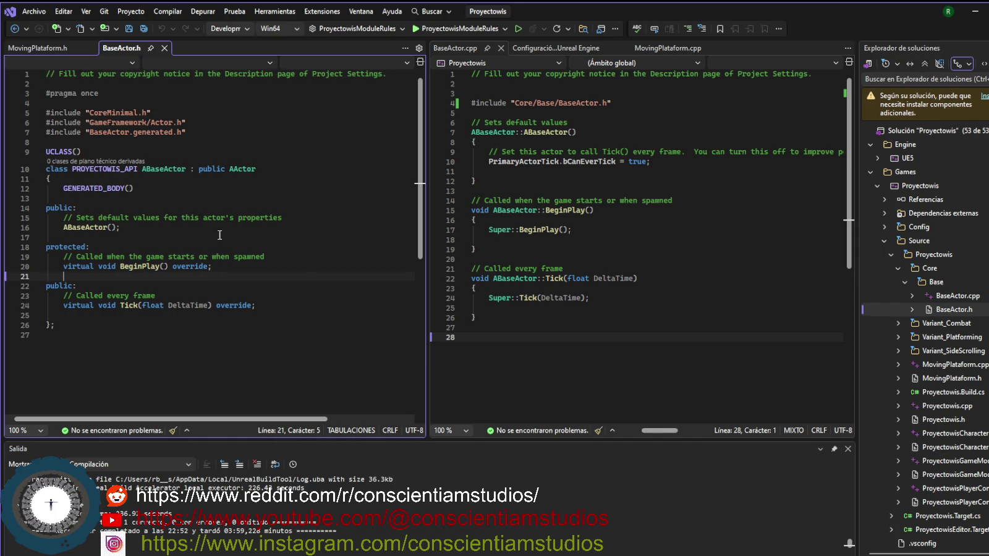
left_click(170, 198)
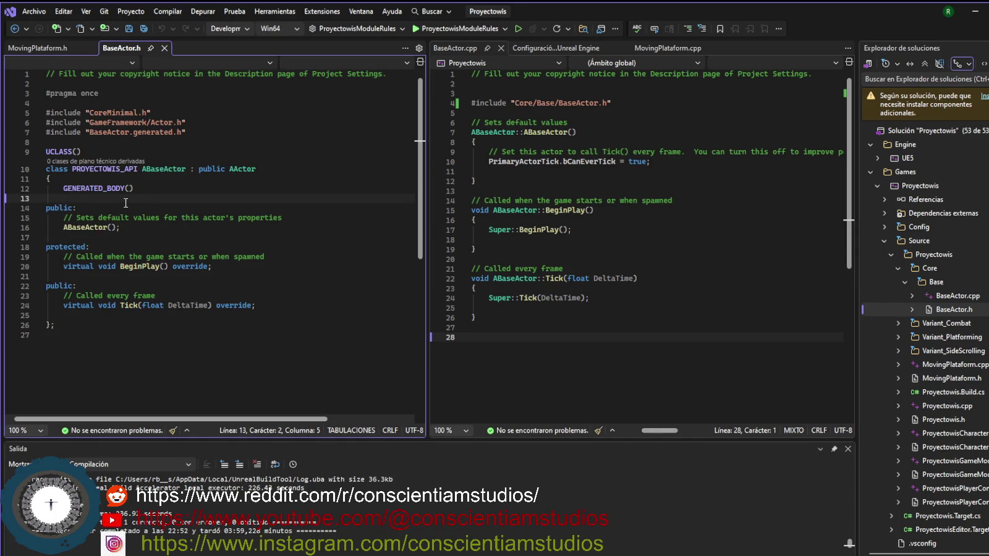
left_click(153, 227)
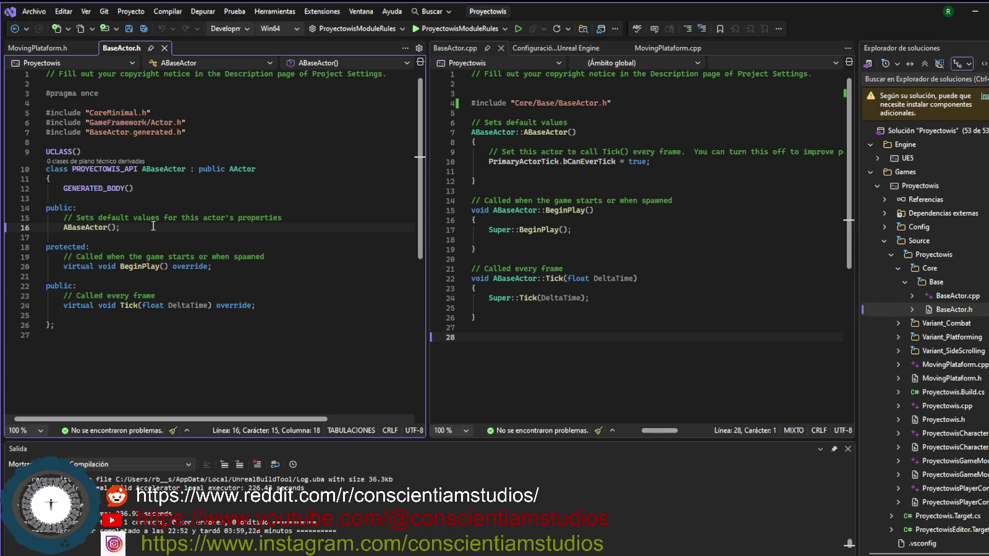
key("Return")
key("Return")
key("Return")
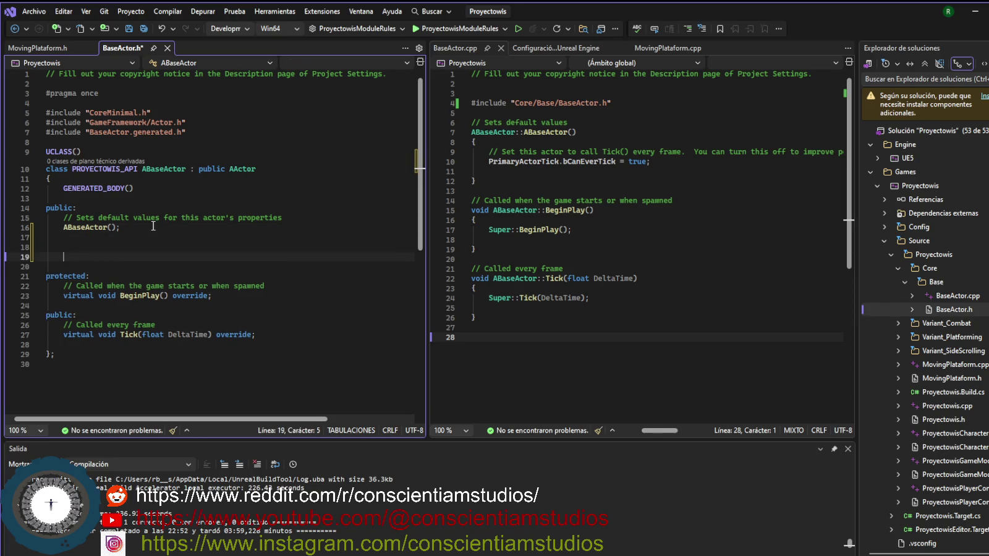
key("BackSpace")
key("BackSpace")
key("BackSpace")
left_click(280, 264)
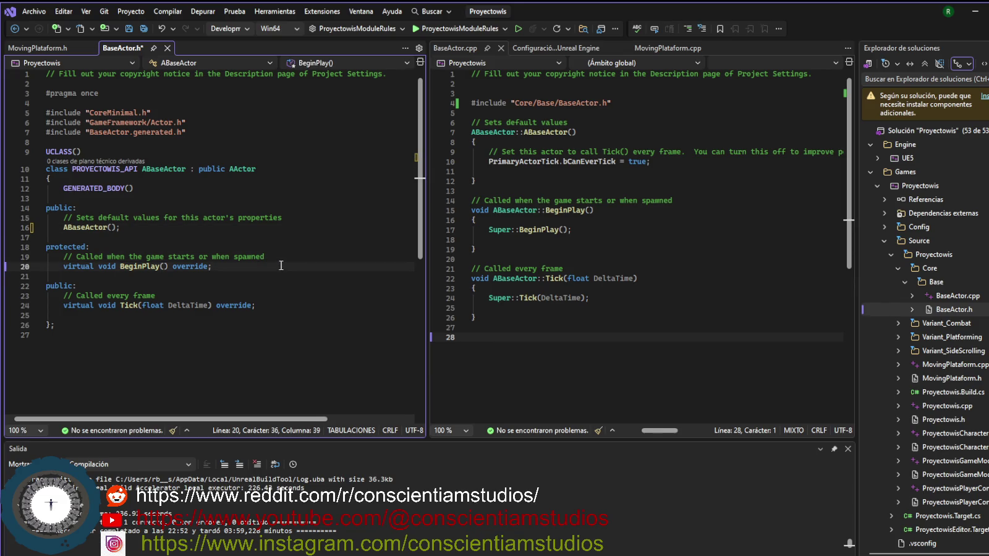
key("Return")
key("Return")
key("Return")
key("Return")
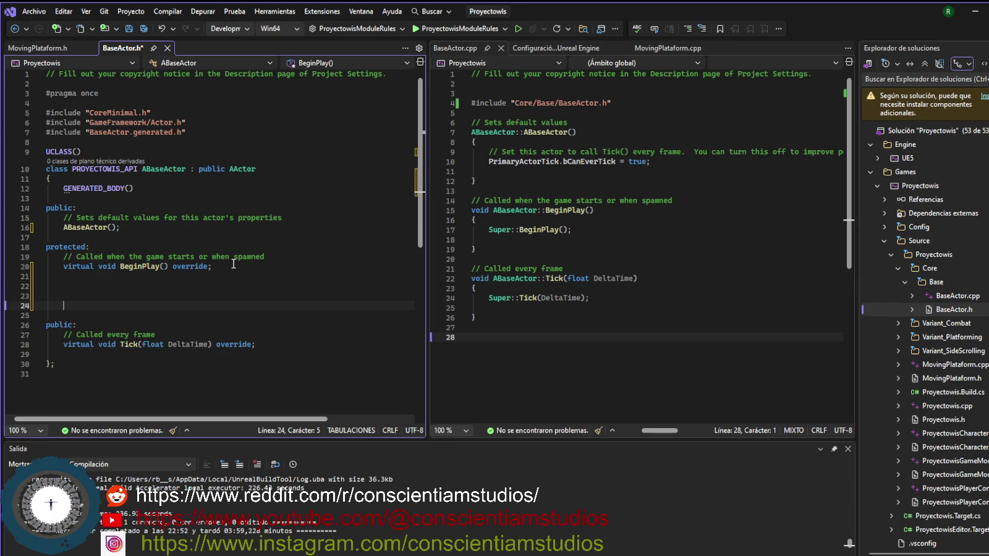
key("Return")
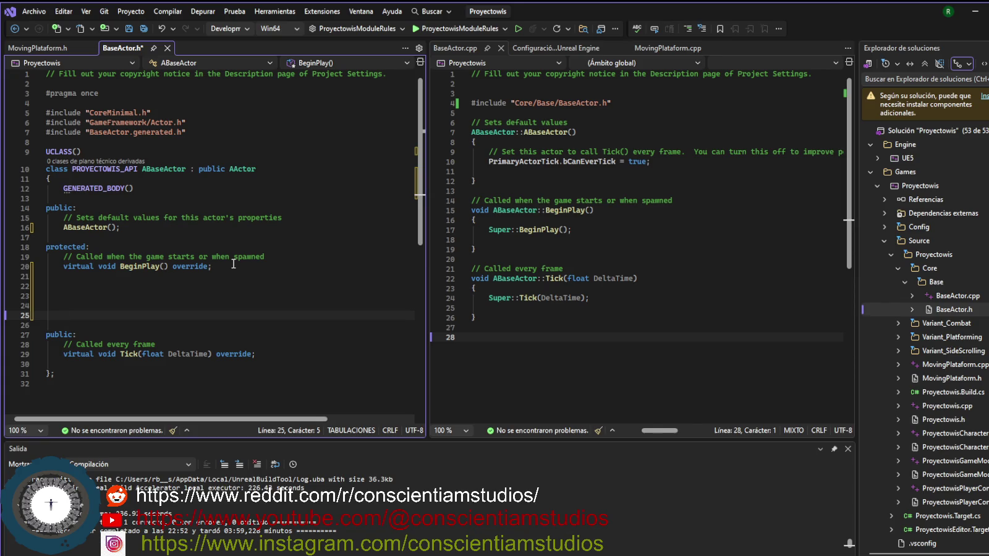
key("Up")
- Write UPROPERTY(EditAnywhere, BlueprintReadWrite, Category ="Base Actor data") on that line
type("UPROPERTY")
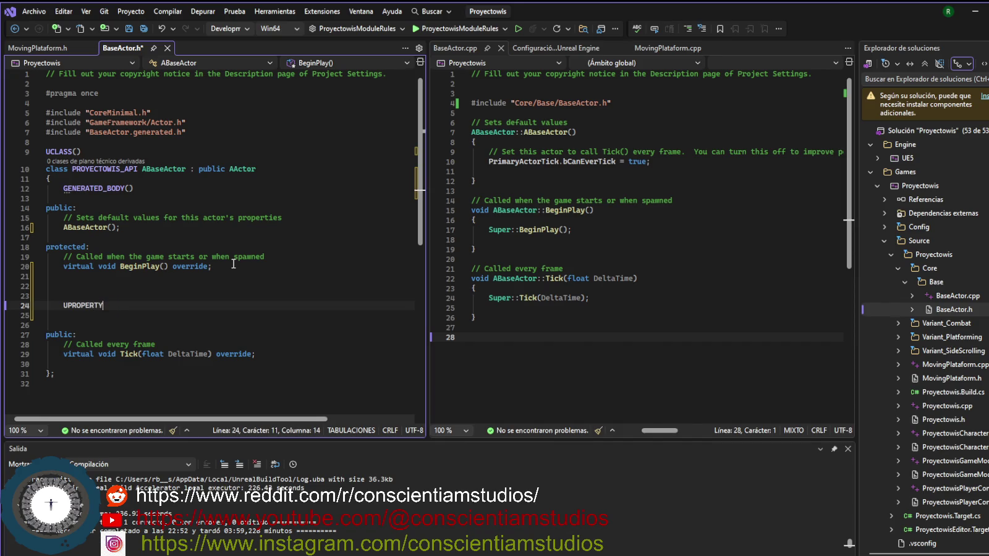
type("()")
type("Editt")
key("BackSpace")
type("AN")
key("BackSpace")
type("nywh")
type("er")
type("e")
type(", ")
type("Blu")
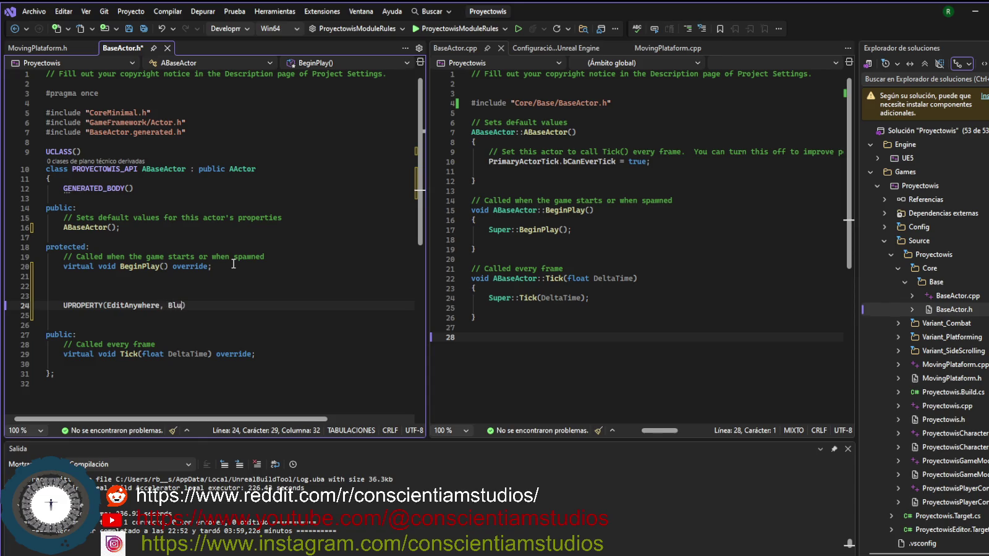
type("eprin")
type("t")
type("e")
type("ad")
key("Left")
key("Left")
key("Left")
type("r")
key("BackSpace")
type("R")
key("Right")
key("Right")
key("Right")
type("Write")
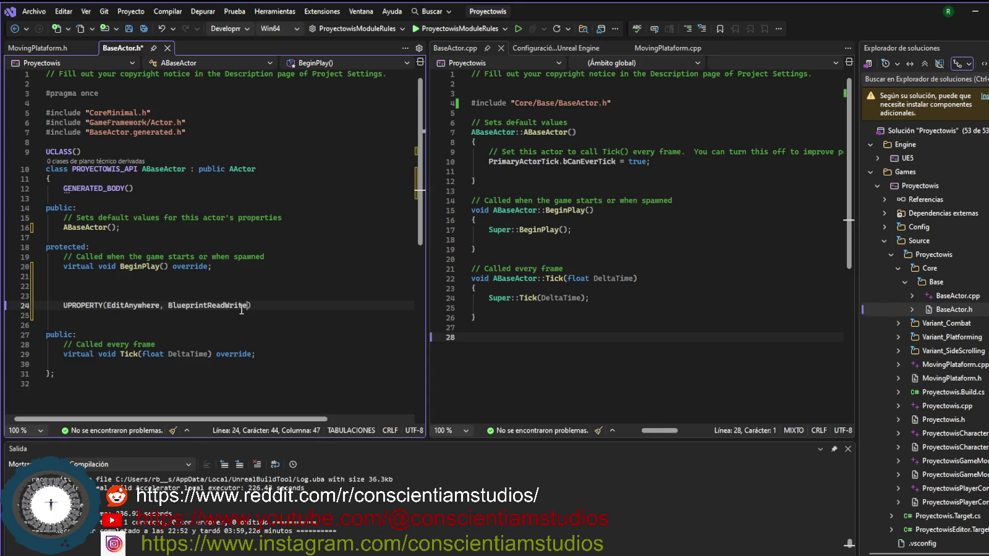
type(", Categor")
type("y =\"")
type("Base")
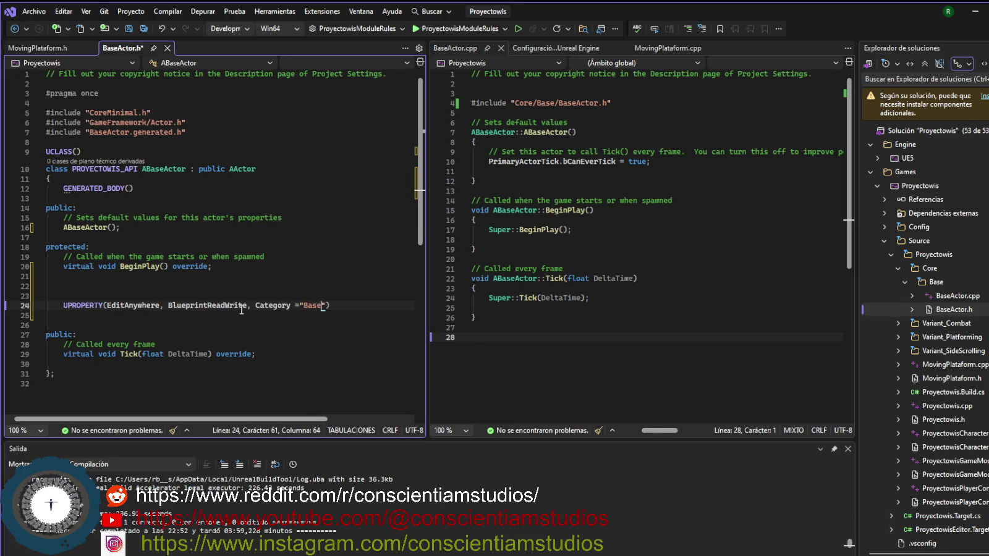
type(" Actor")
type(" data")
key("End")
- Declare int32 Id; on the line below the UPROPERTY macro
key("Return")
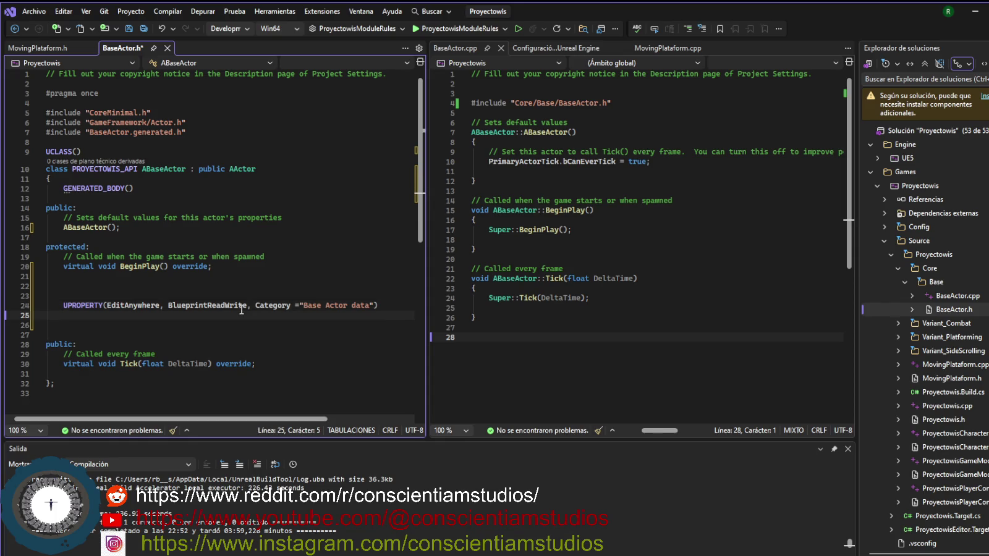
type("int")
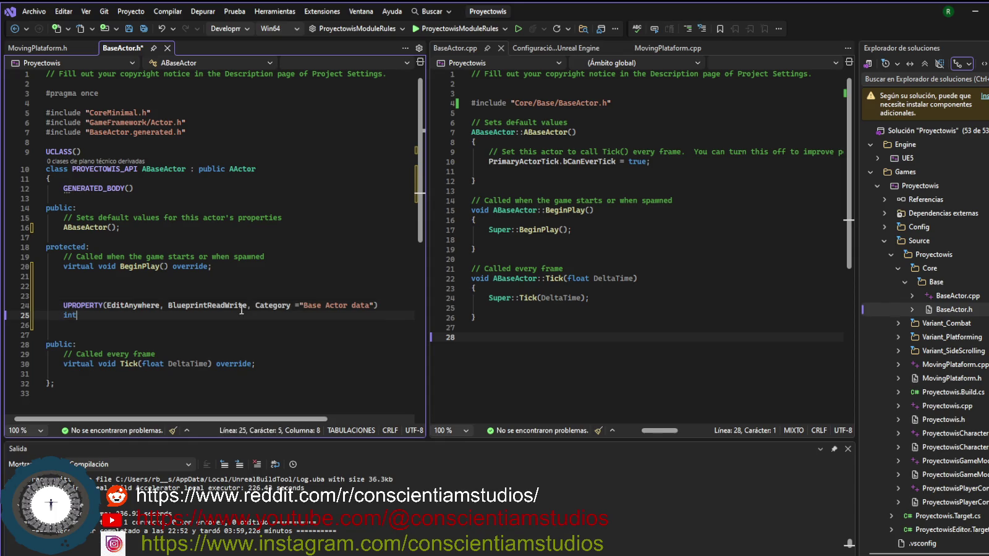
type("32 ID")
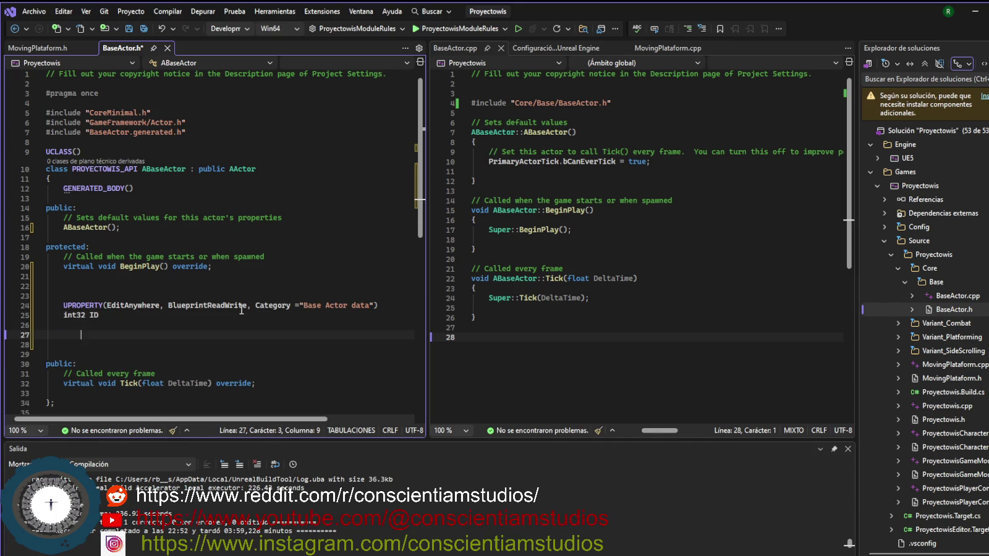
key("BackSpace")
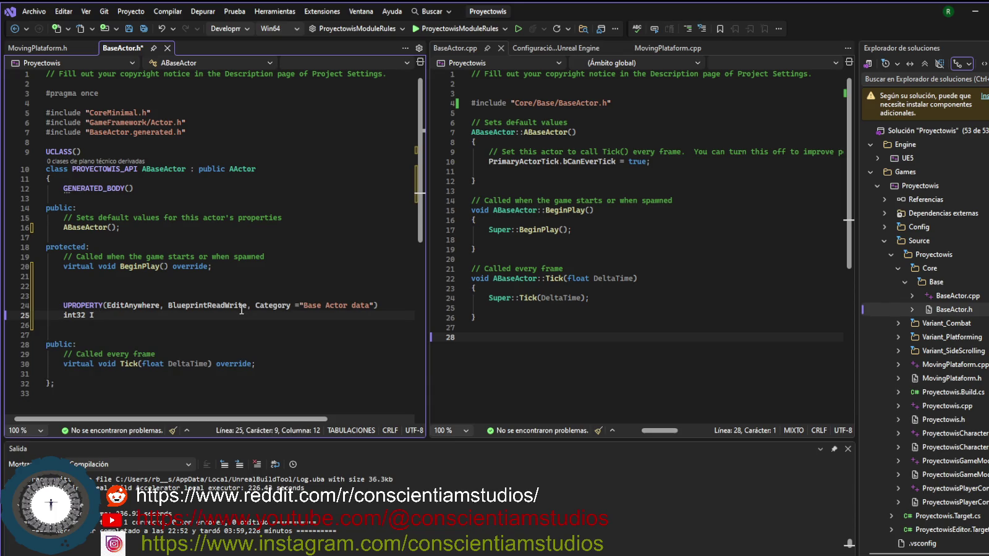
type("d")
key("BackSpace")
type("d;")
key("Return")
key("Return")
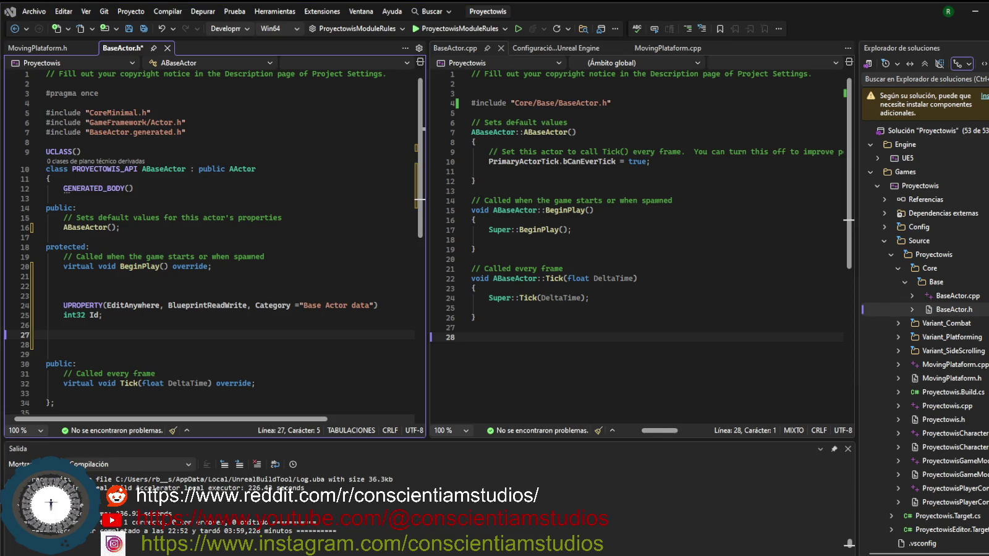
- Paste the VisibleAnywhere FGuid UniqueId property block below the Id declaration
key("ctrl+Return")
type("UPROPERTY(VisibleAnywhere, BlueprintReadOnly, Category = \"Base\") FGuid UniqueId;")
left_click(180, 329)
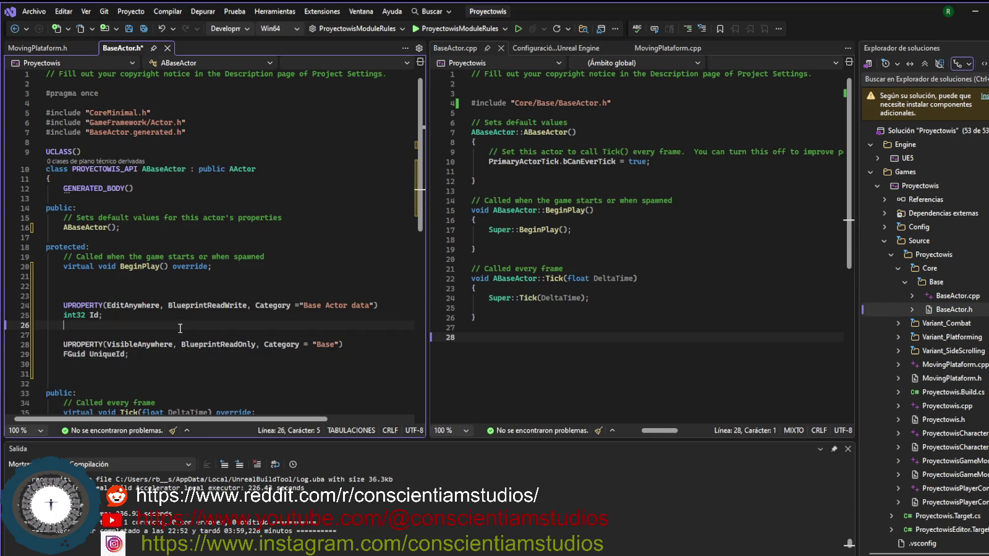
key("Return")
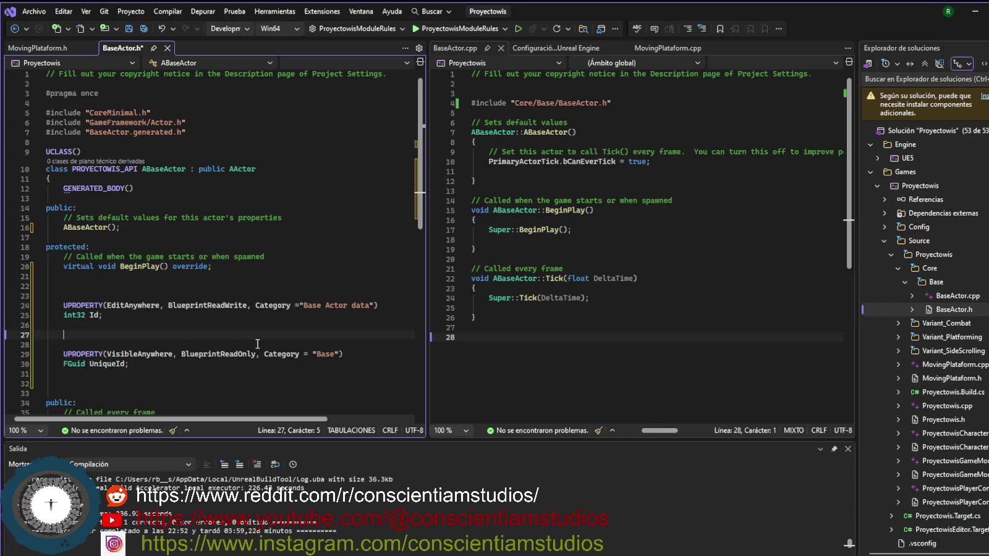
- Reuse Id's UPROPERTY line to declare FName Name; and save BaseActor.h
left_click(363, 314)
left_click_drag(378, 305, 64, 305)
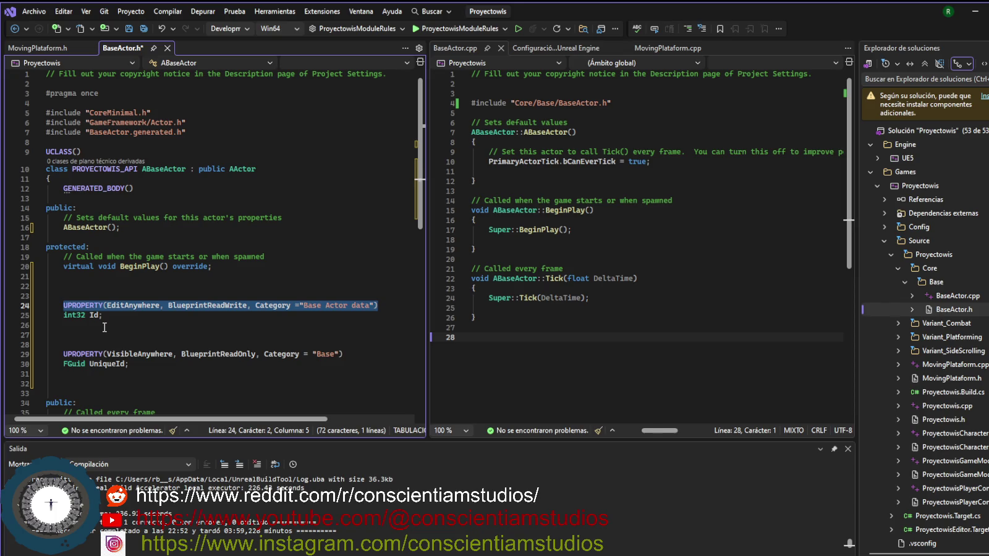
left_click(105, 328)
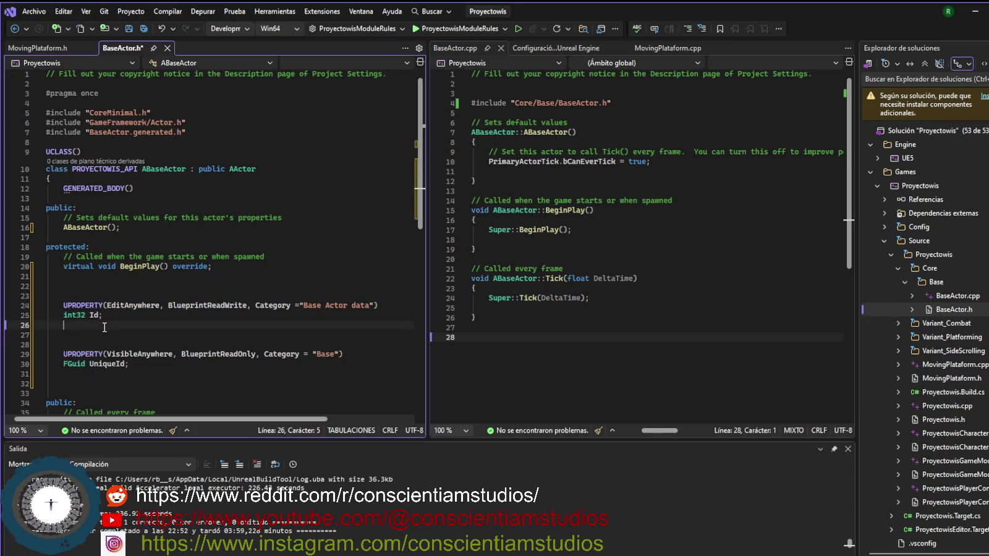
key("Return")
type("UPROPERTY(EditAnywhere, BlueprintReadWrite, Category = \"Base Actor data\")")
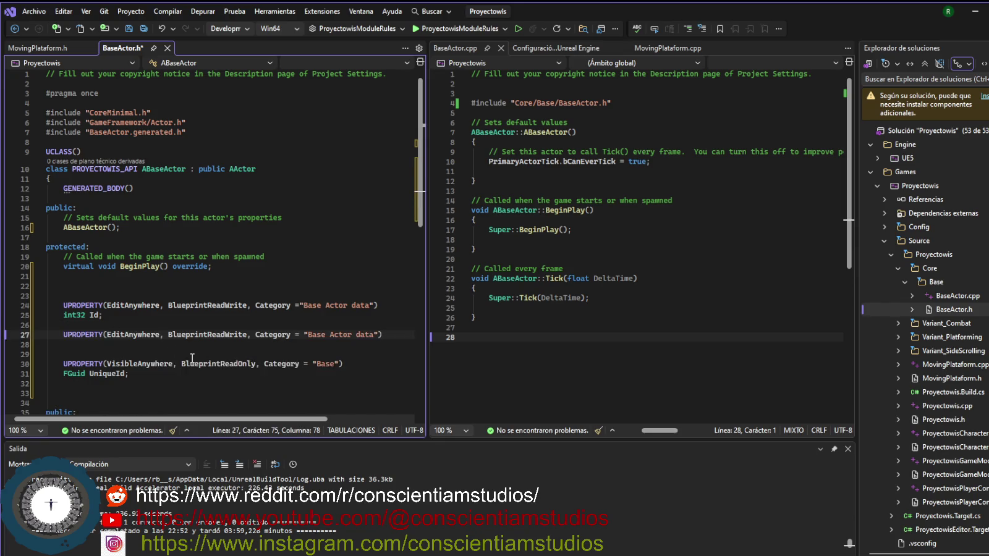
key("Return")
type("FName")
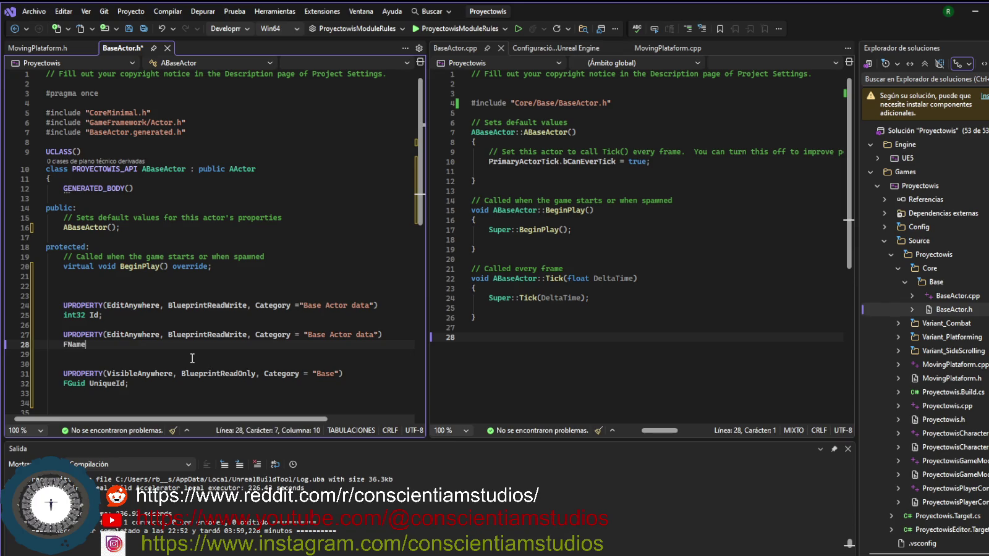
type(" Name;")
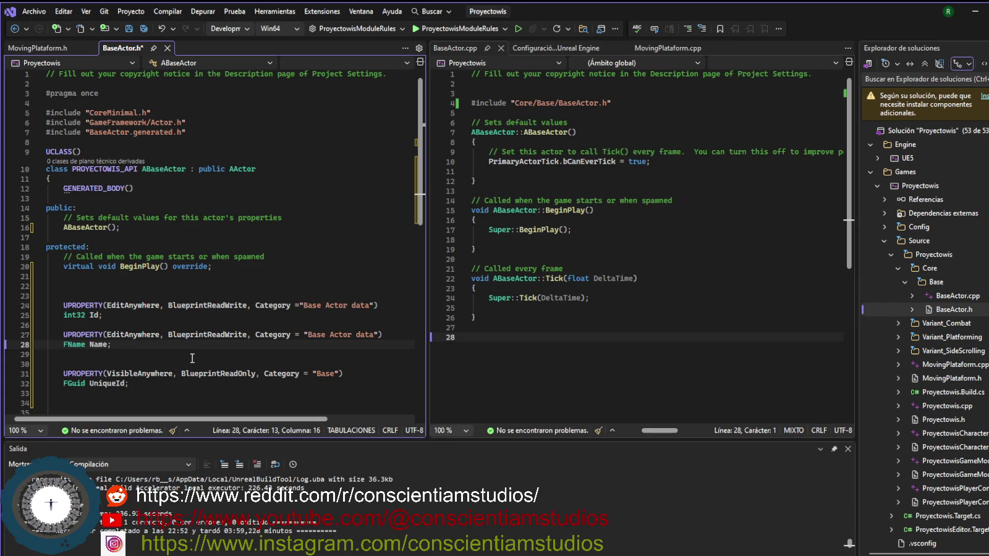
key("ctrl+s")
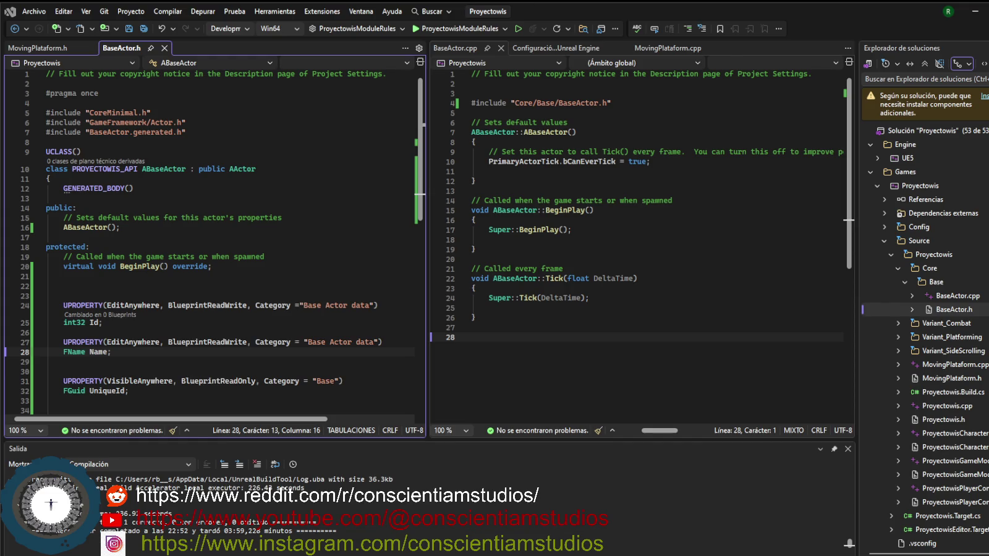
- Change PrimaryActorTick.bCanEverTick from true to false on line 10 and save BaseActor.cpp
left_click(647, 161)
key("BackSpace")
key("BackSpace")
key("BackSpace")
key("BackSpace")
type("false")
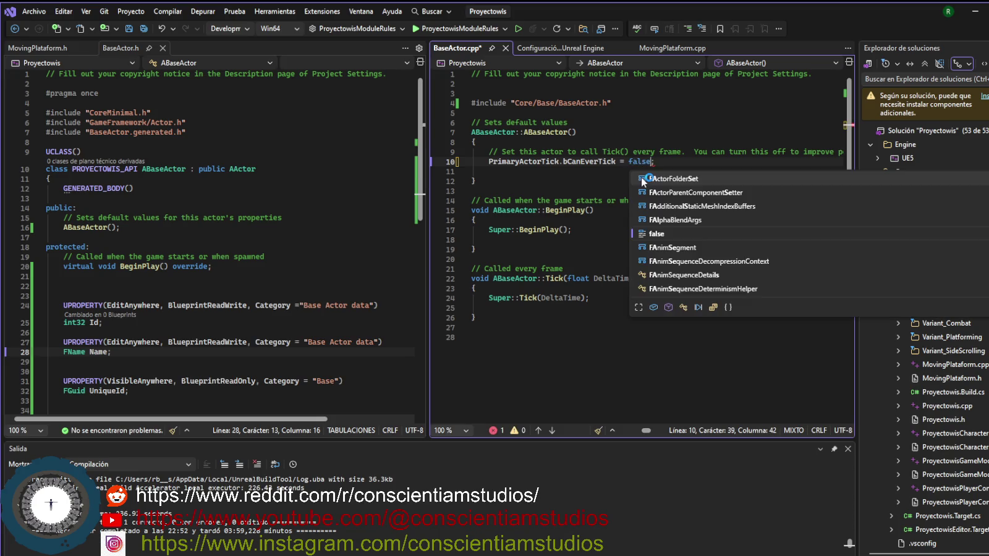
left_click(618, 190)
key("ctrl+s")
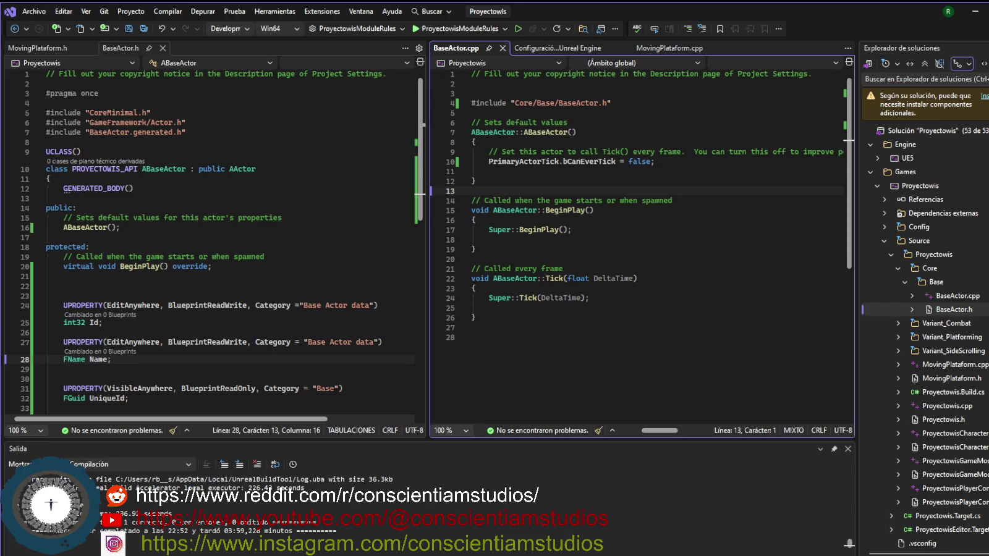
left_click(326, 305)
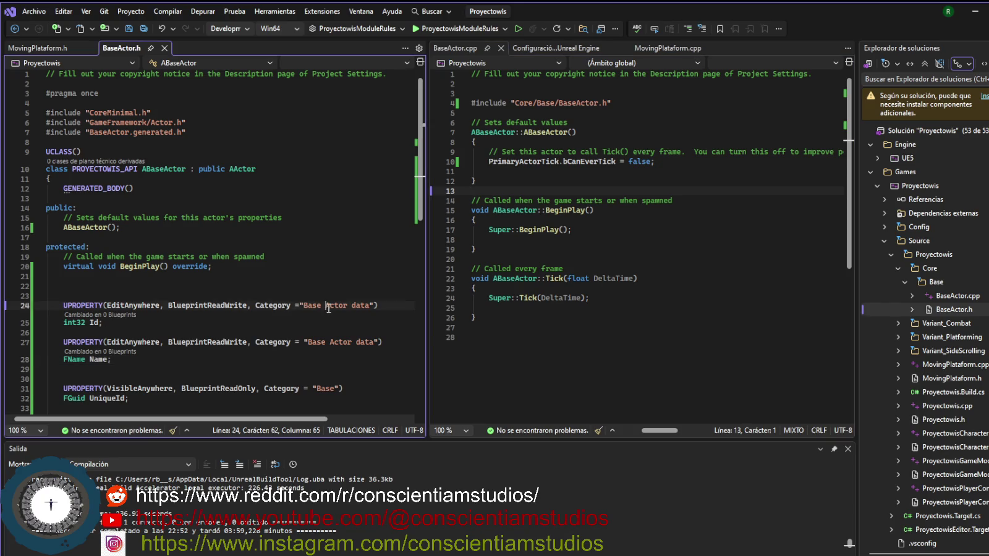
scroll(324, 307, "down", 1)
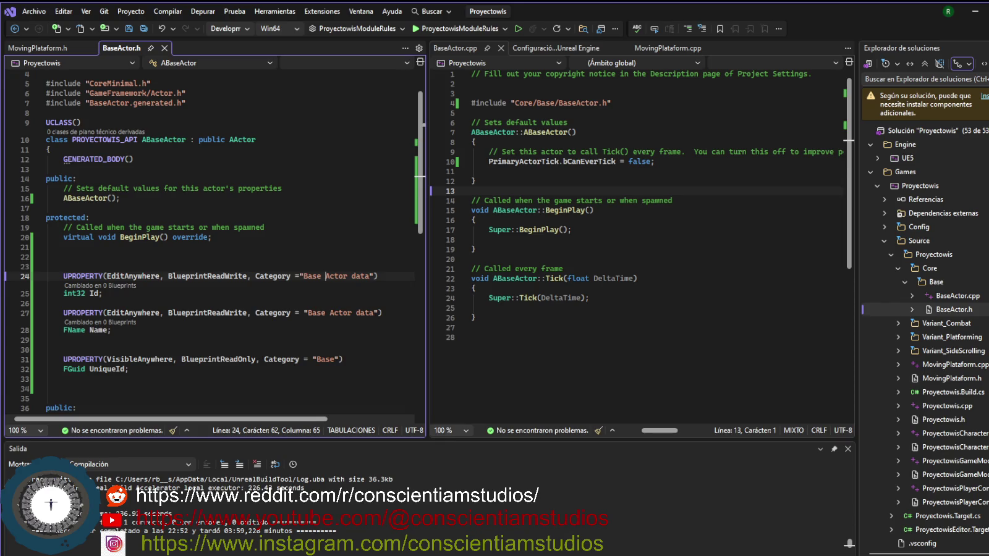
left_click(241, 304)
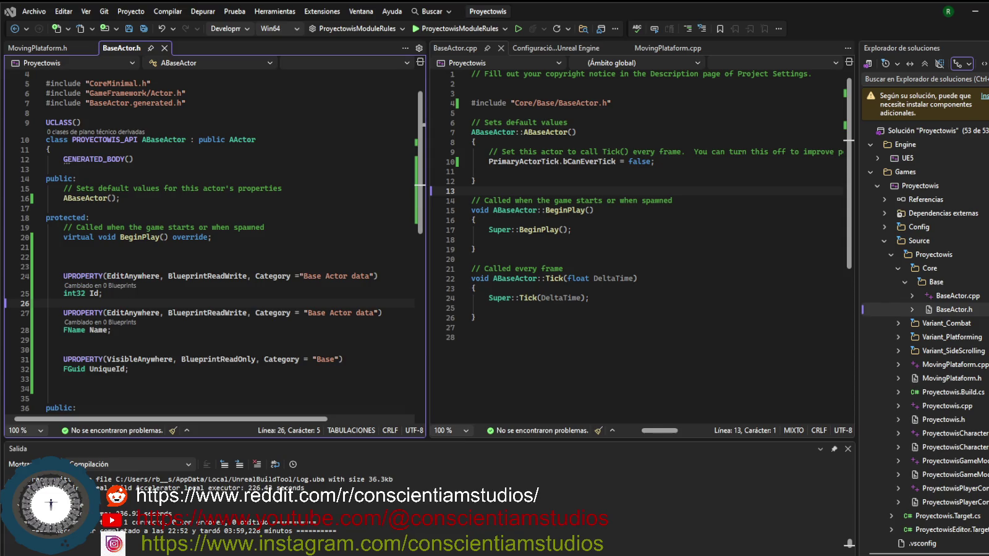
left_click(545, 163)
left_click(689, 162)
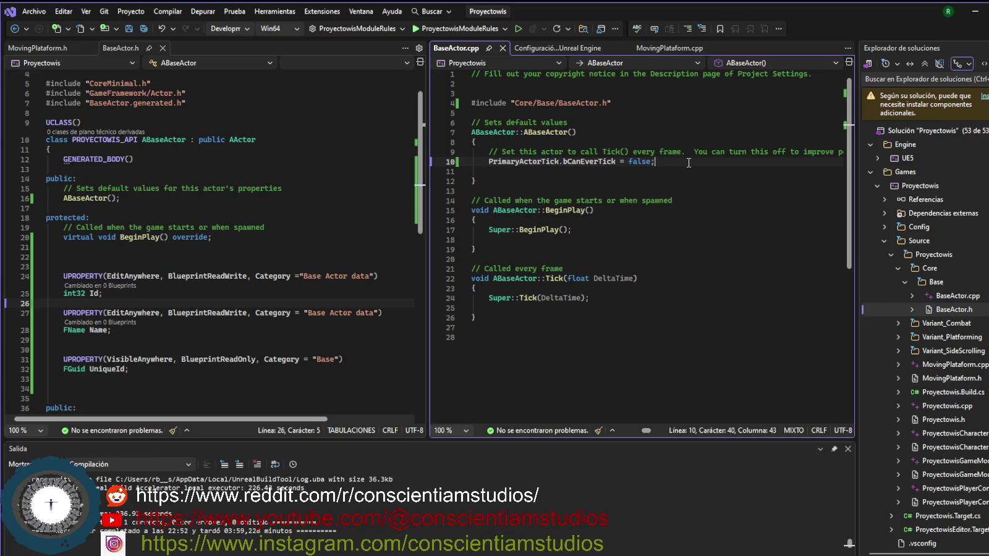
- Add Id = 0, Name = "Default", UniqueId = FGuid::NewGuid() to the constructor, save, and switch to Unreal Editor
type("Id = 0; Name = \"Default\"; UniqueId = FGuid::NewGuid();")
key("ctrl+s")
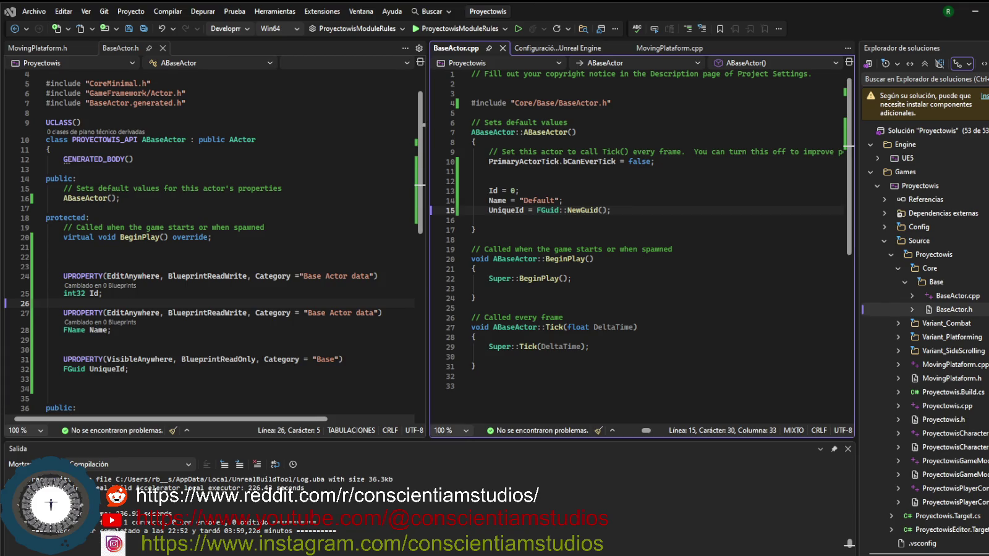
mouse_move(573, 553)
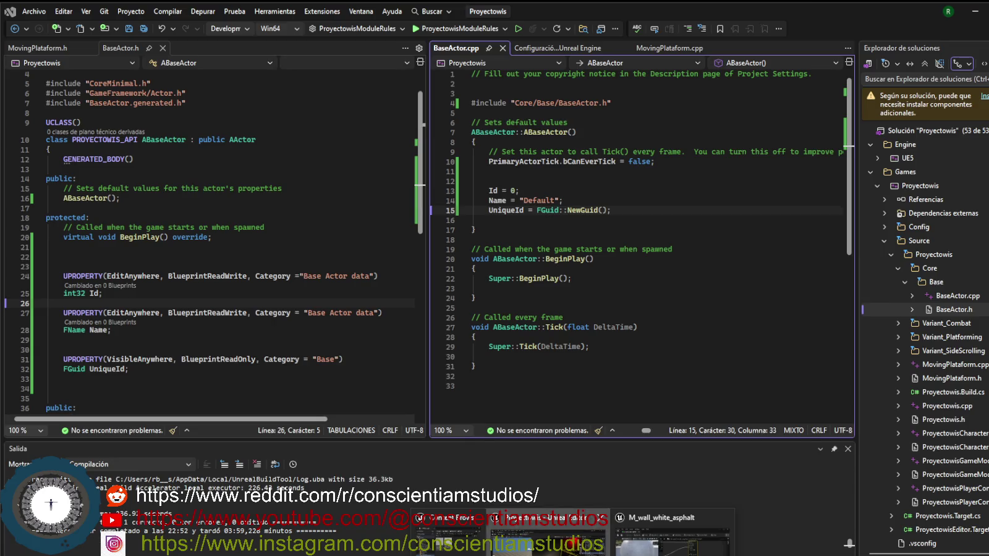
left_click(547, 534)
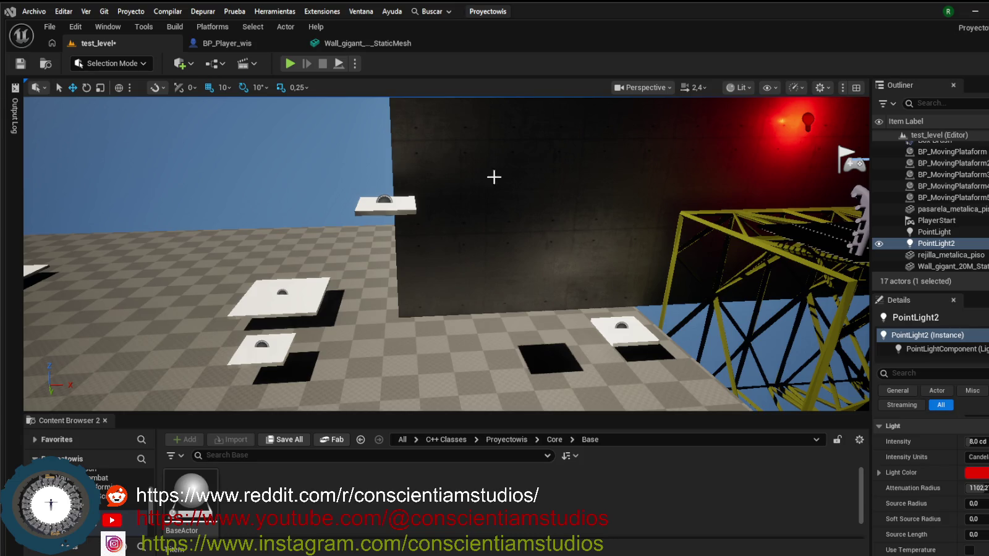
- Turn the view toward the yellow walkway and select BP_MovingPlataform4
mouse_move(539, 190)
left_mouse_down()
mouse_move(494, 210)
mouse_move(409, 294)
left_mouse_up()
left_click(420, 373)
left_click(392, 354)
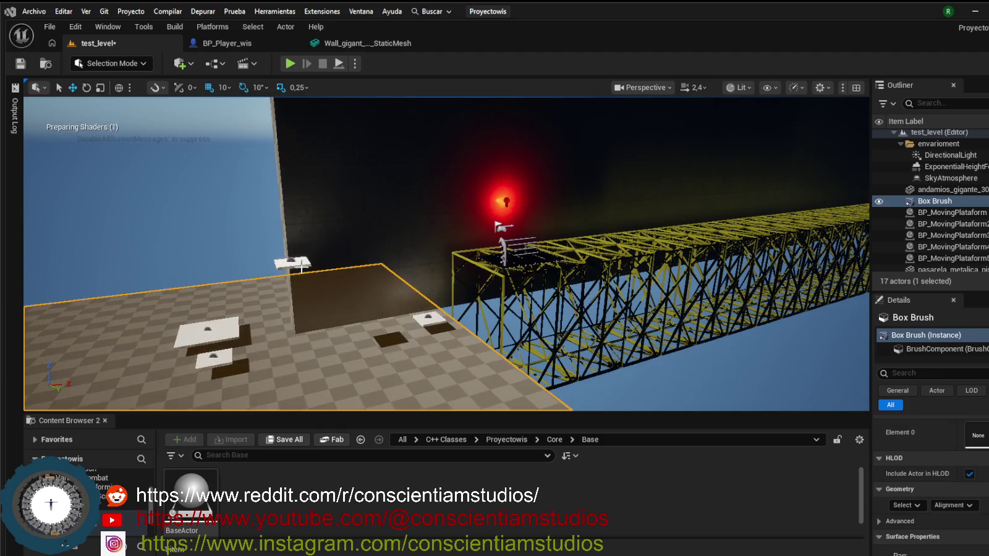
left_click(436, 320)
- Change BP_MovingPlataform4's Distance Moved from 400 to 1200, then start a play test
mouse_move(464, 356)
left_mouse_down()
mouse_move(445, 364)
mouse_move(476, 349)
left_mouse_up()
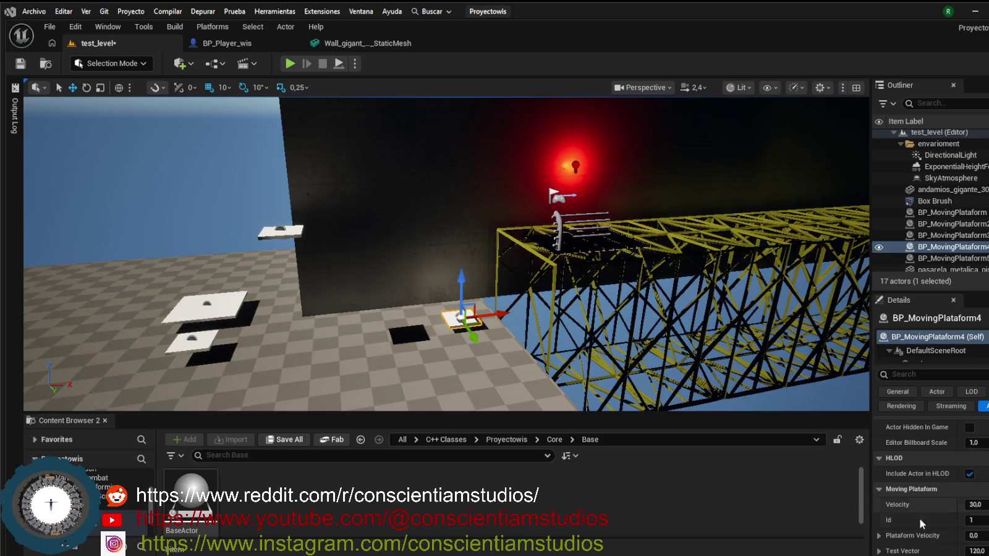
scroll(927, 494, "down", 4)
left_click(982, 472)
type("1200")
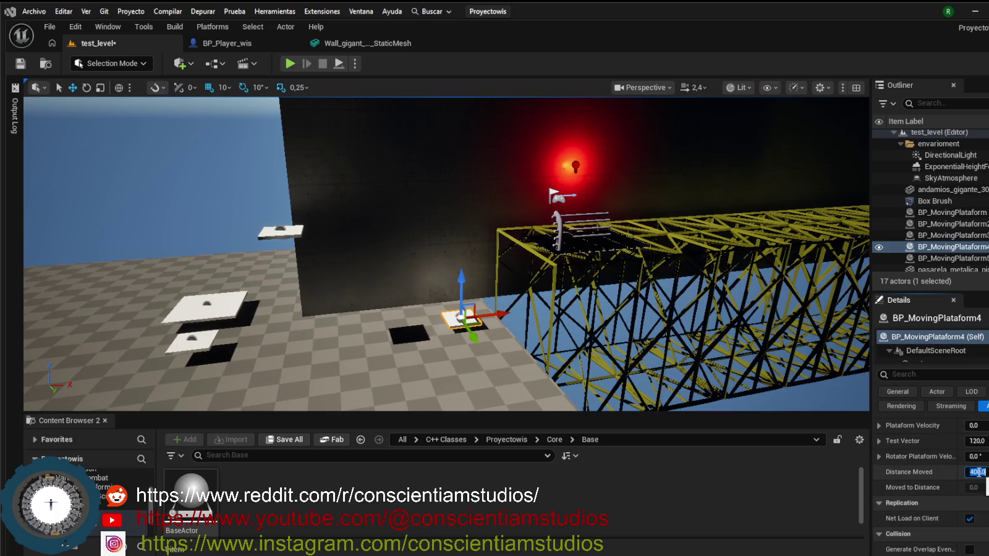
key("Return")
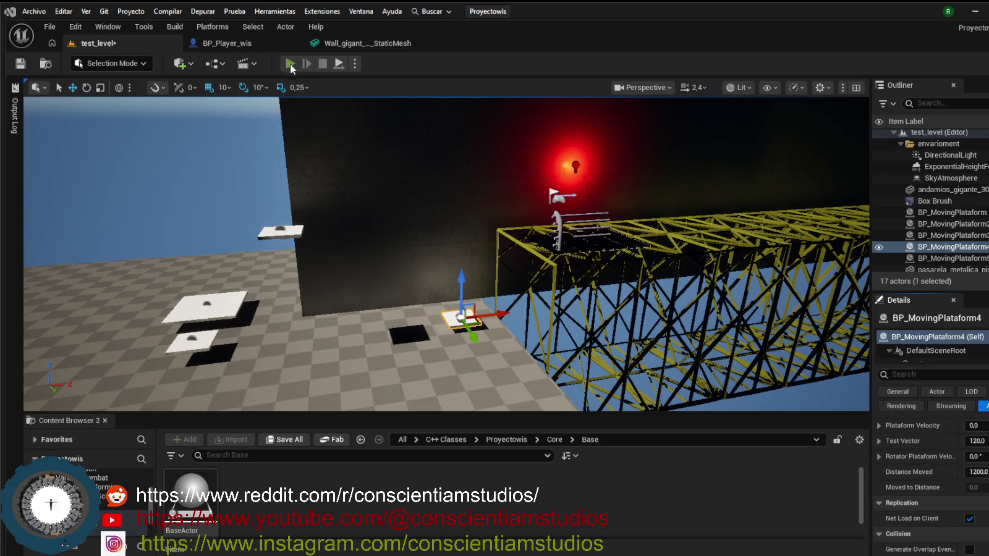
key("alt+p")
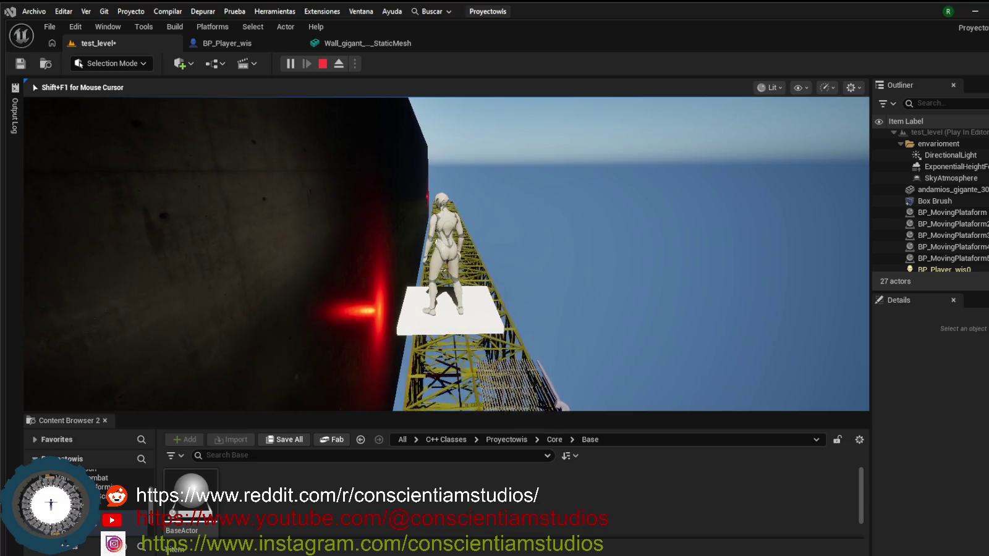
key("shift+F1")
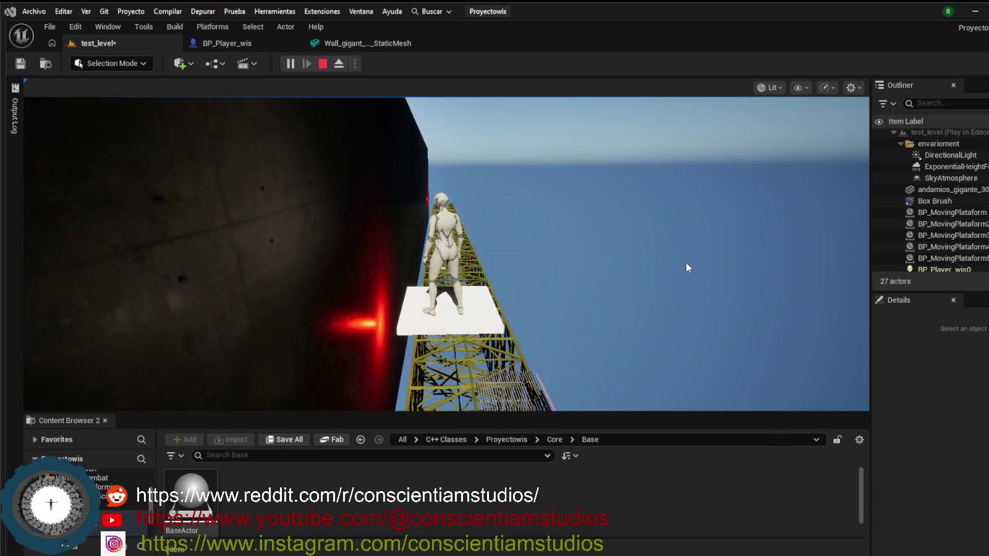
left_click(512, 281)
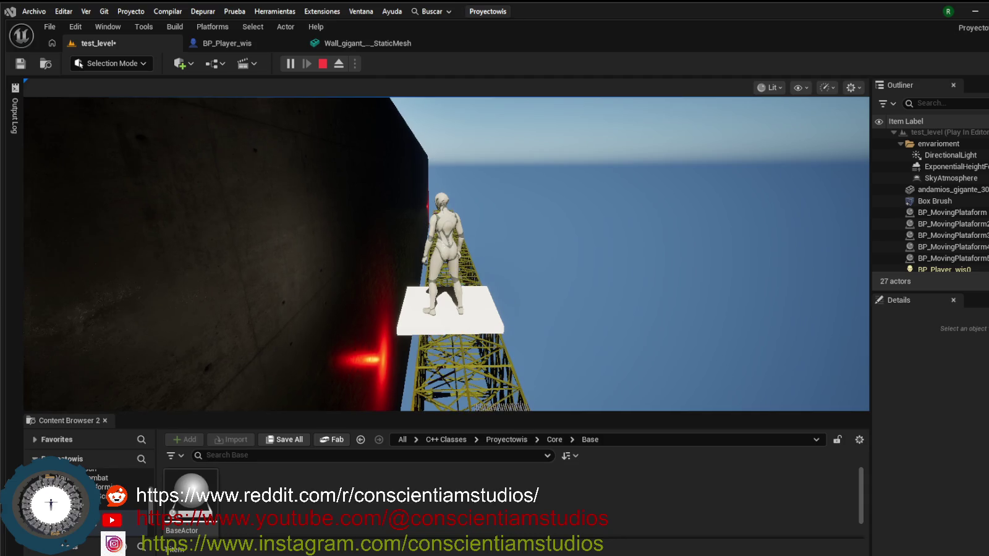
key("shift+F1")
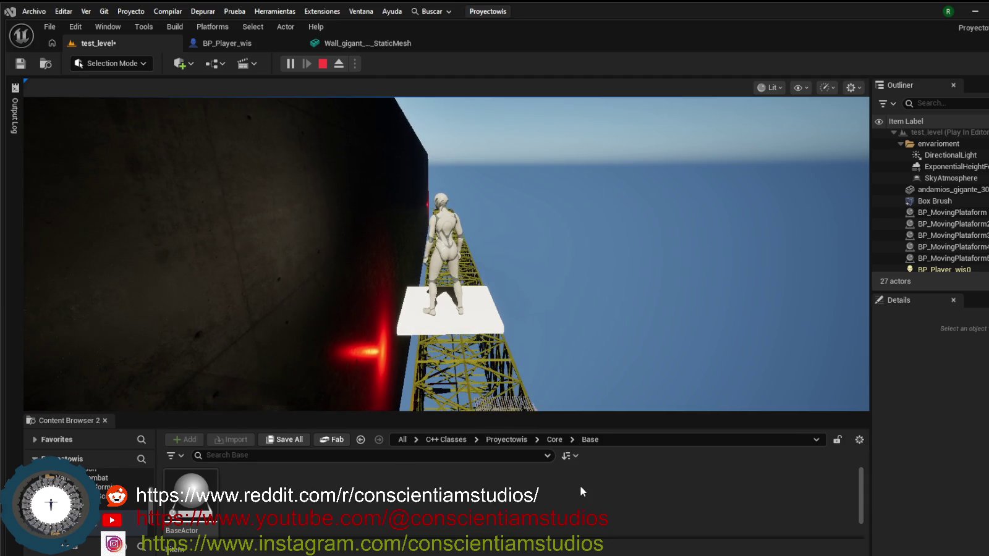
left_click(547, 340)
mouse_move(447, 254)
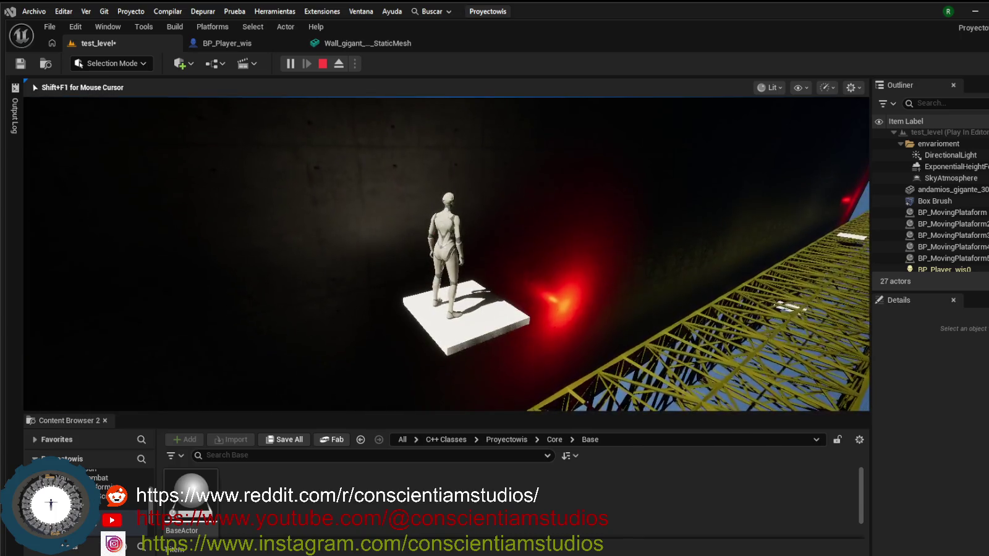
mouse_move(487, 335)
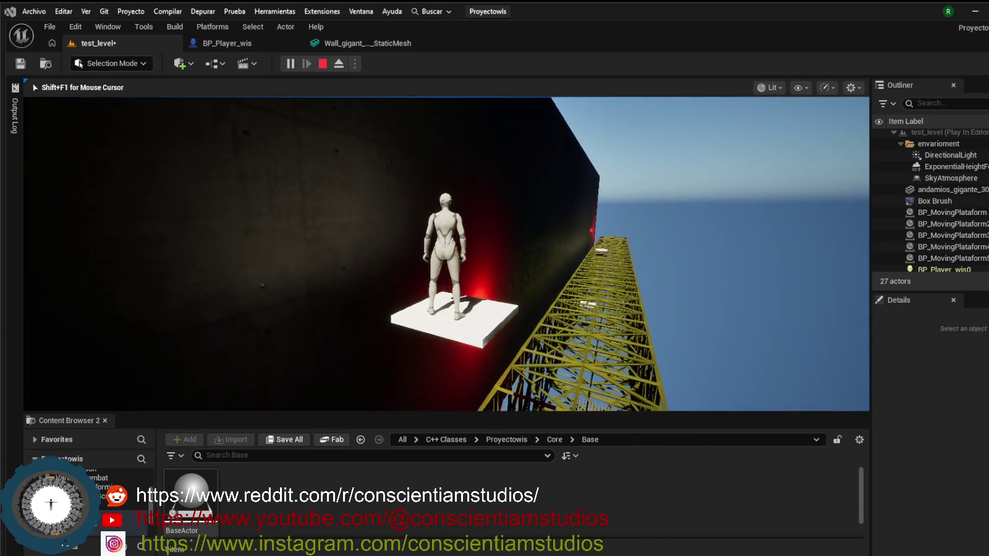
key("Escape")
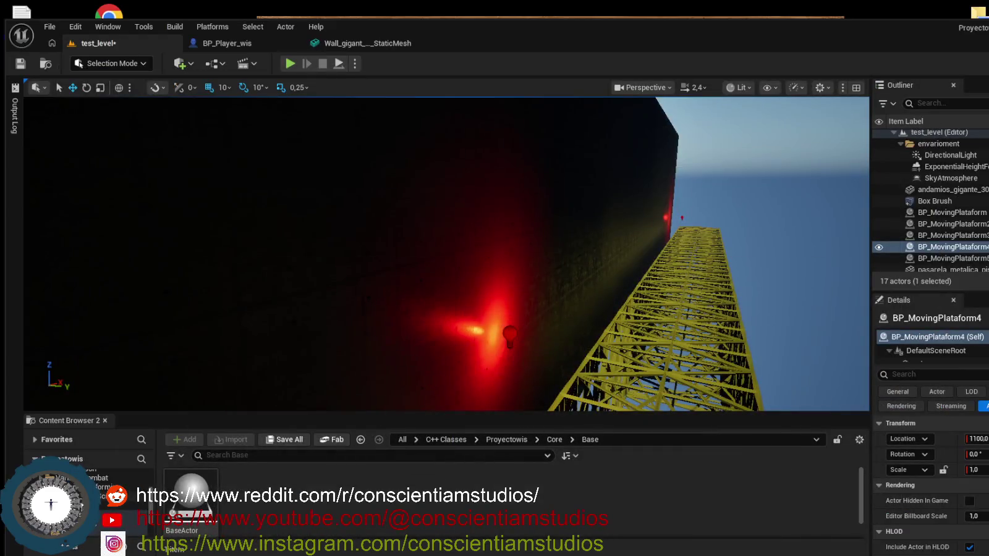
left_click(283, 518)
- Trigger a Live Coding recompile with Ctrl+Alt+F11 and let it succeed
key("ctrl+alt+F11")
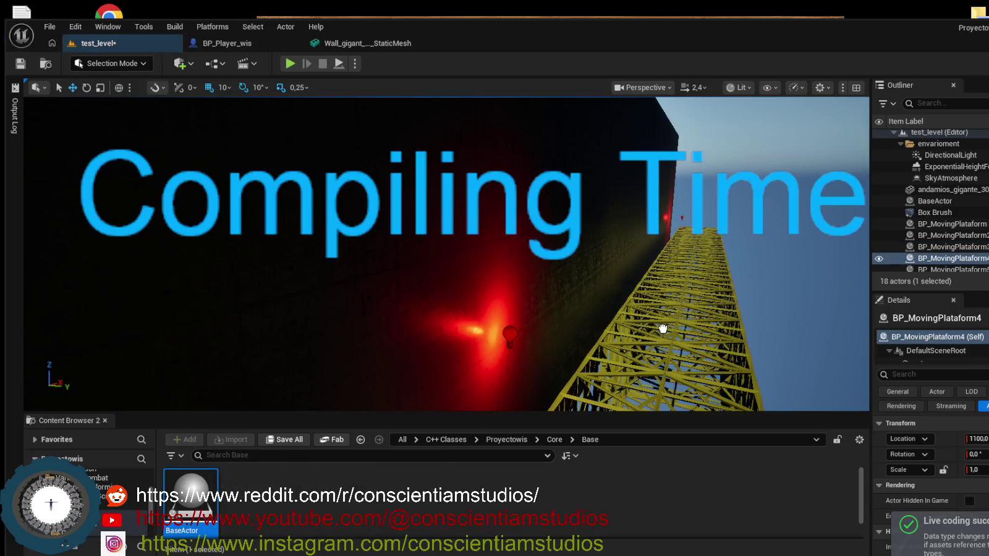
- Try placing a BaseActor in the level, then stretch the editor window to the screen top
left_click_drag(195, 486, 255, 496)
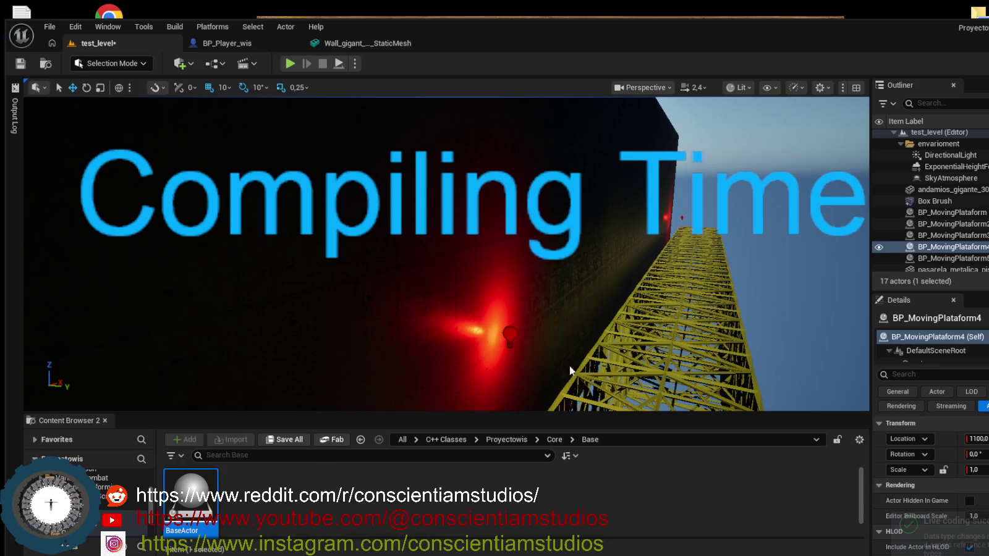
scroll(951, 248, "down", 5)
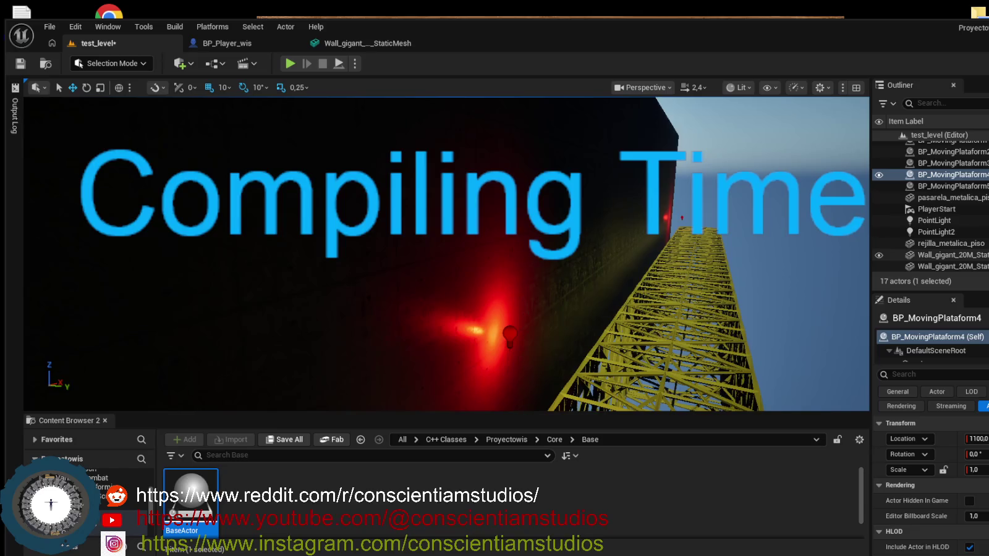
scroll(979, 225, "up", 3)
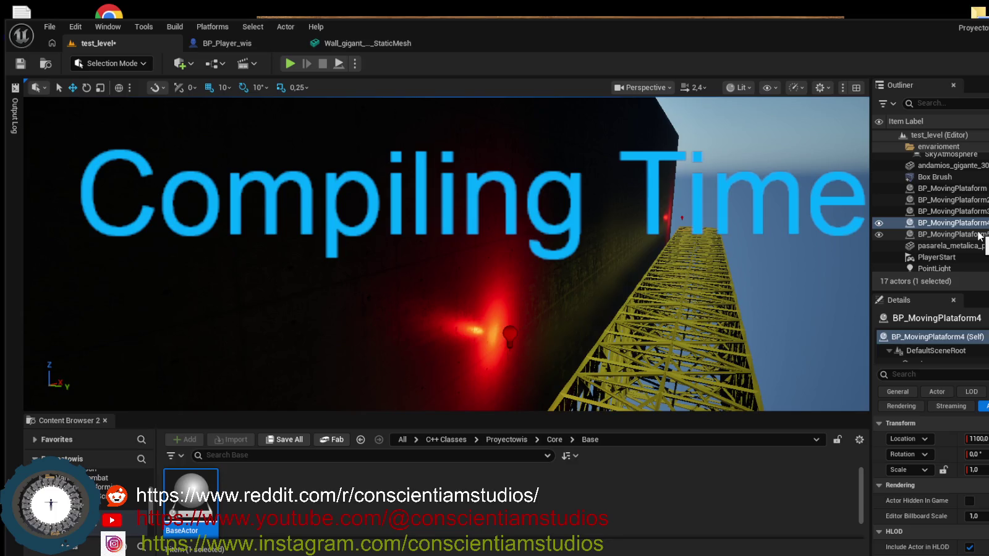
scroll(979, 235, "up", 1)
scroll(979, 235, "up", 1)
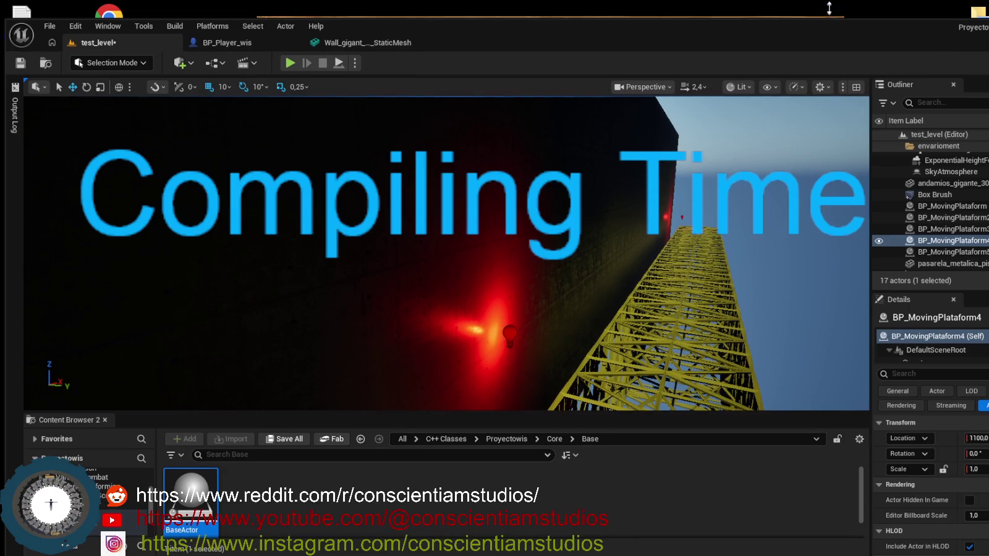
left_click_drag(828, 7, 828, 3)
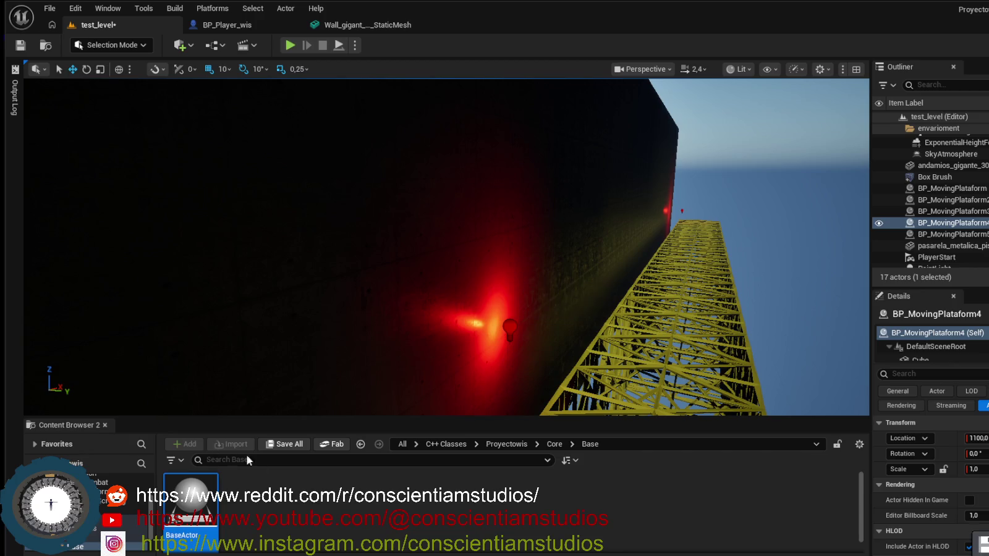
- Deselect the BaseActor asset in the Content Browser
left_click(383, 504)
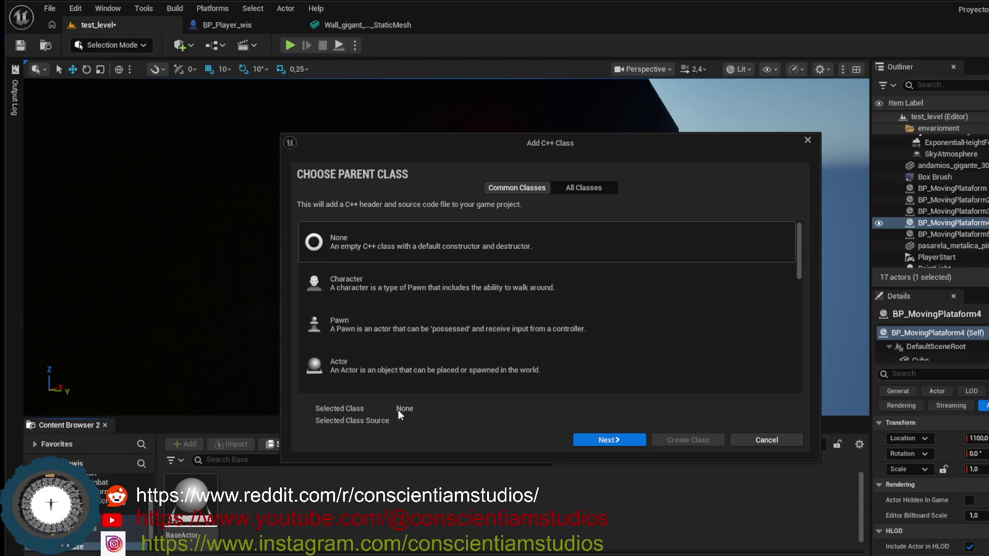
- Under All Classes, search 'Base', pick BaseActor as parent, and continue to naming
scroll(465, 346, "down", 2)
left_click(605, 191)
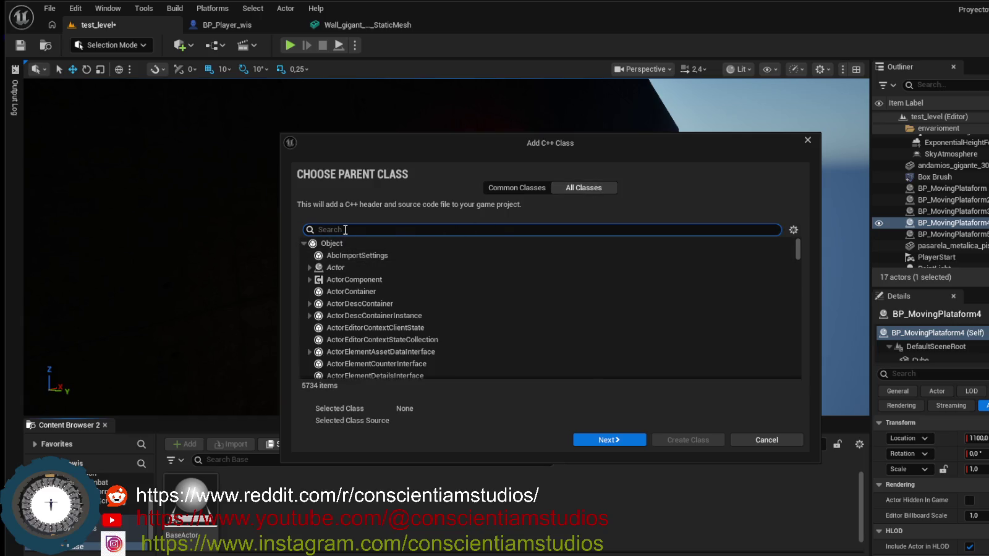
type("Base")
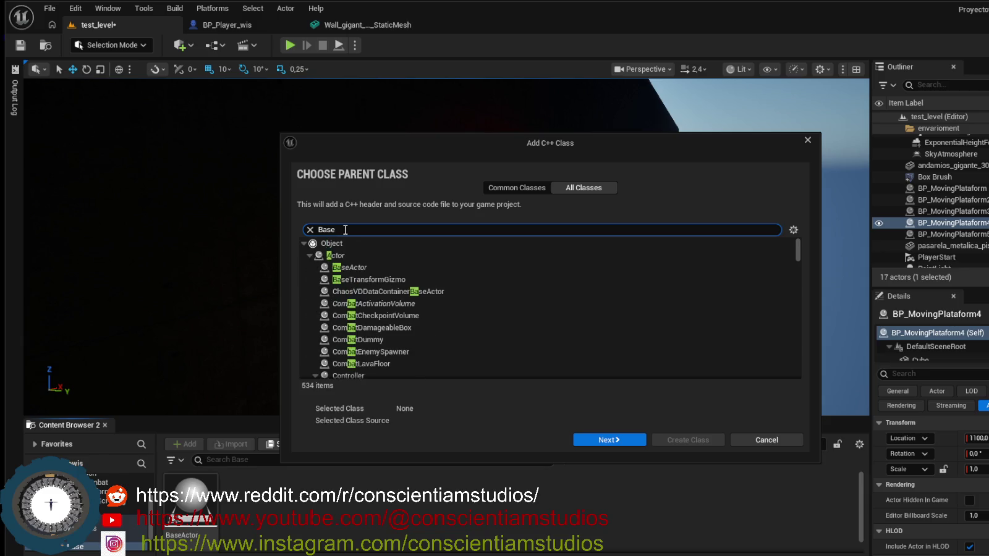
left_click(375, 270)
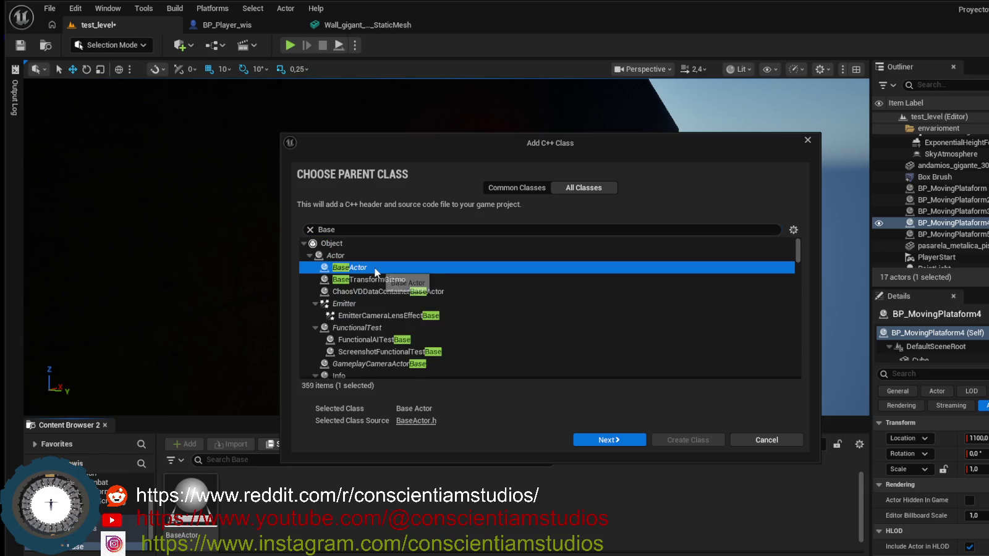
left_click(597, 440)
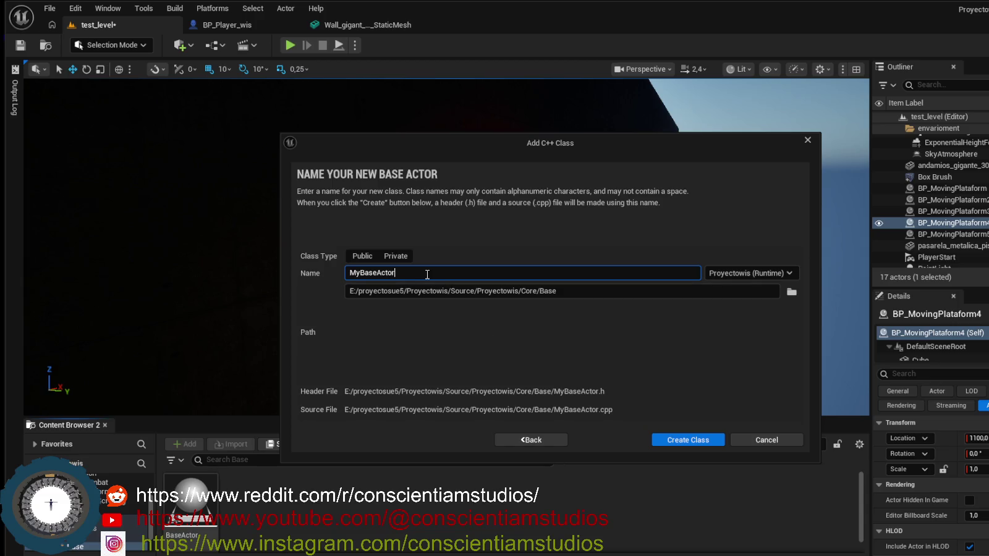
- Rename the class from MyBaseActor to Block and generate Block.h and Block.cpp under Core/Base
double_click(427, 274)
key("BackSpace")
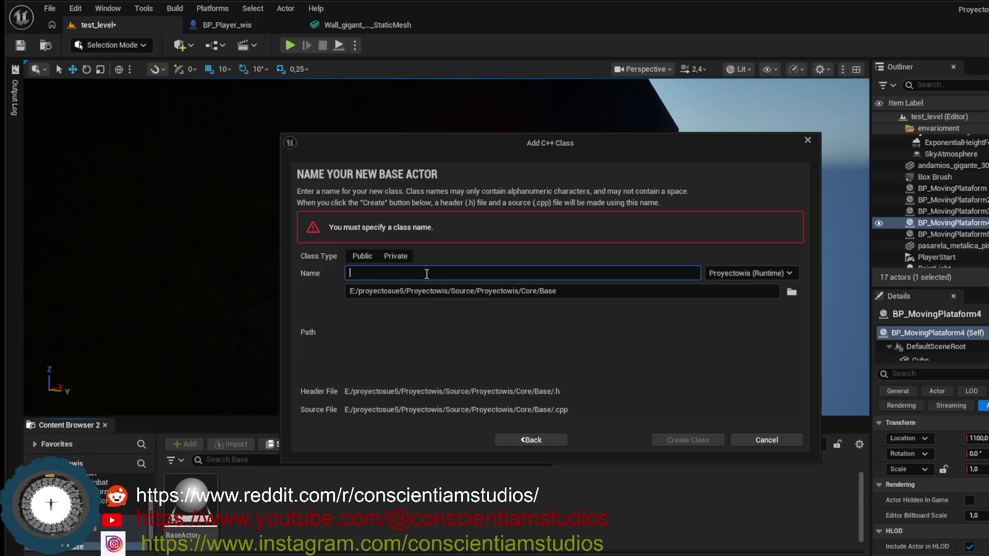
type("Block")
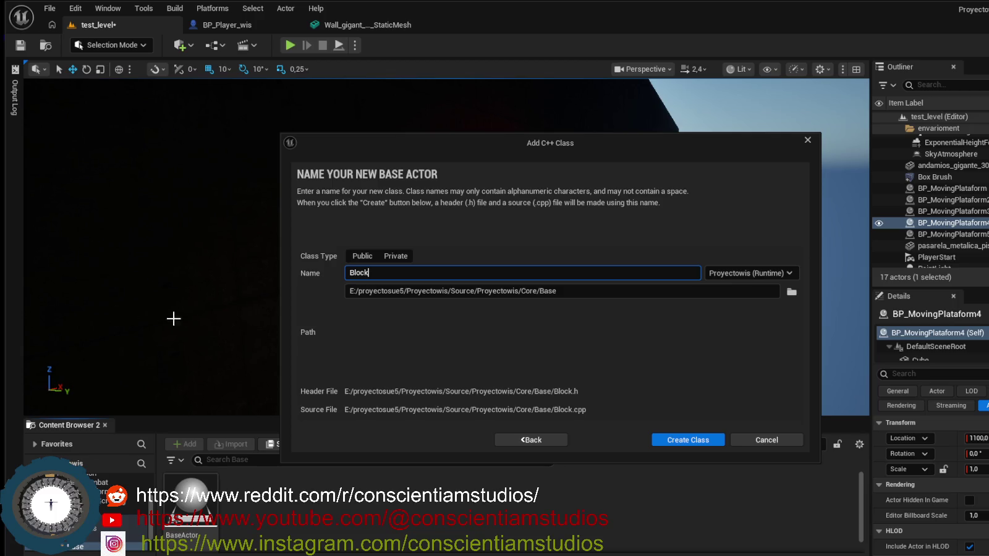
left_click(458, 357)
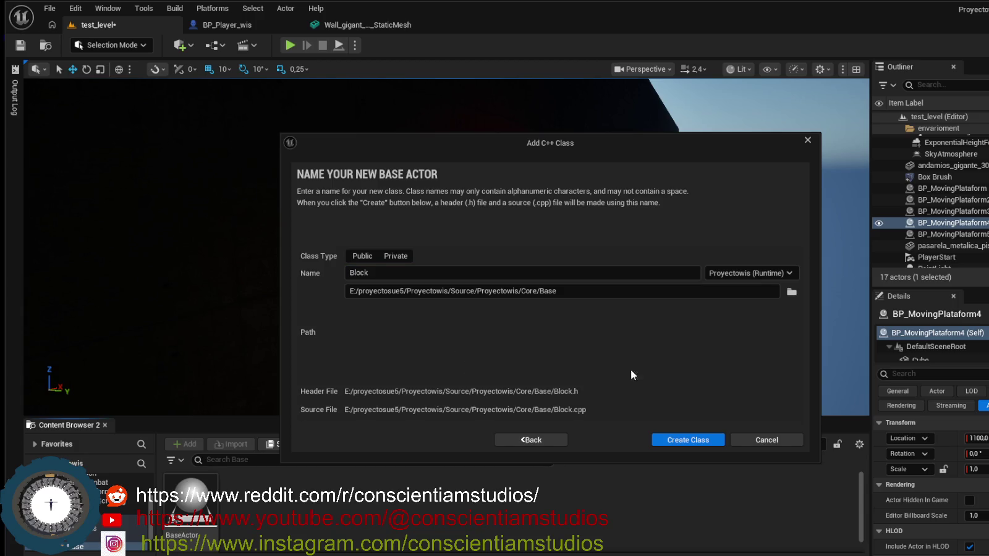
left_click(702, 443)
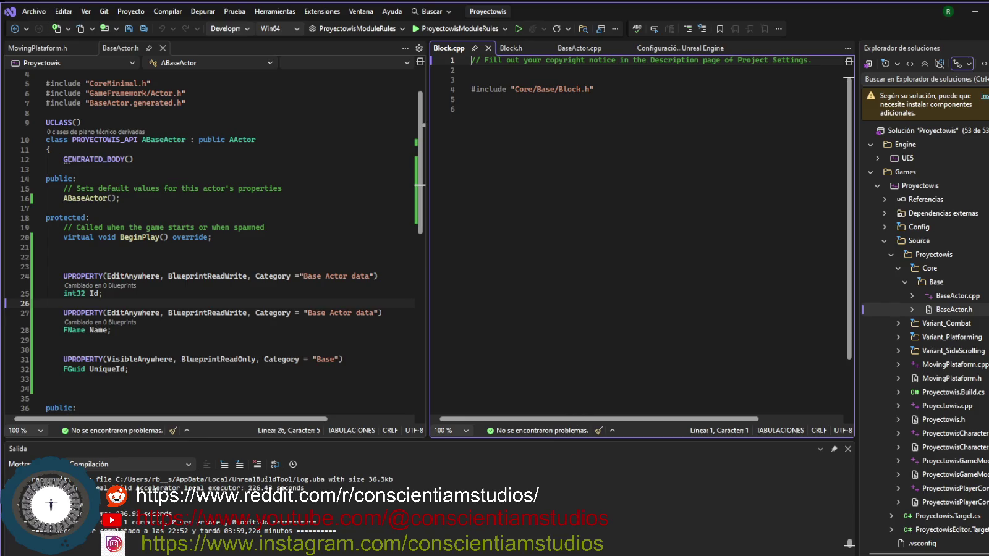
- Reload the externally modified project with Recargar todo and place the caret inside ABlock's body
left_click(510, 48)
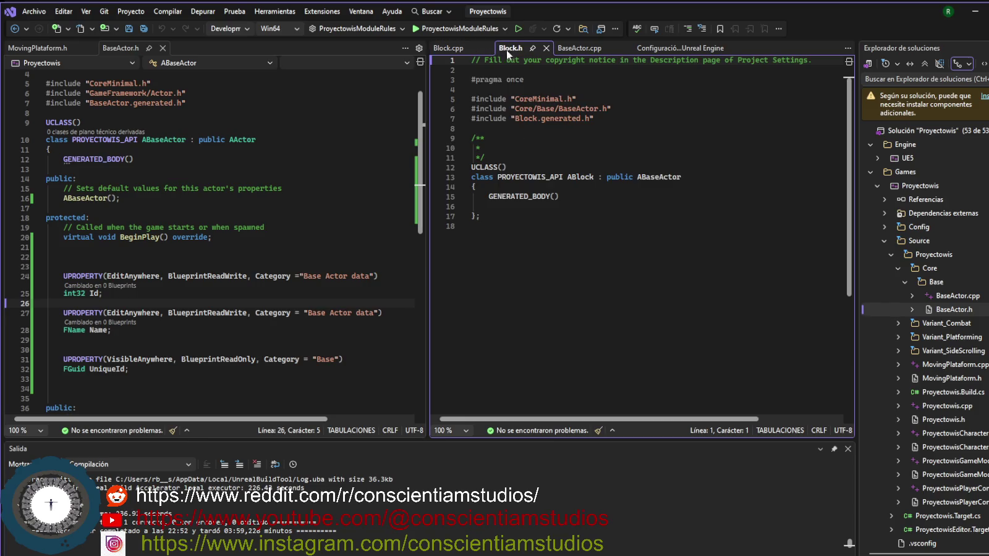
left_click(448, 48)
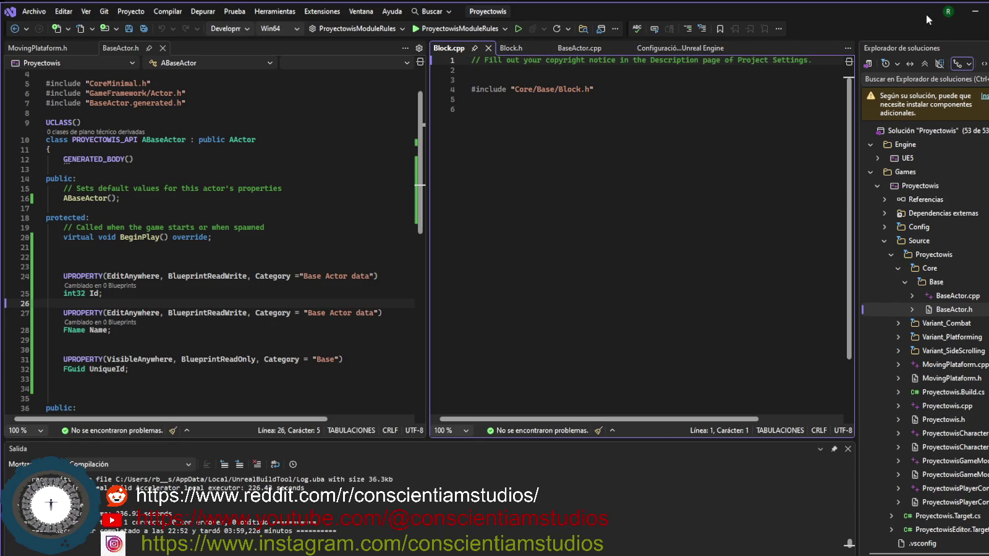
left_click(975, 11)
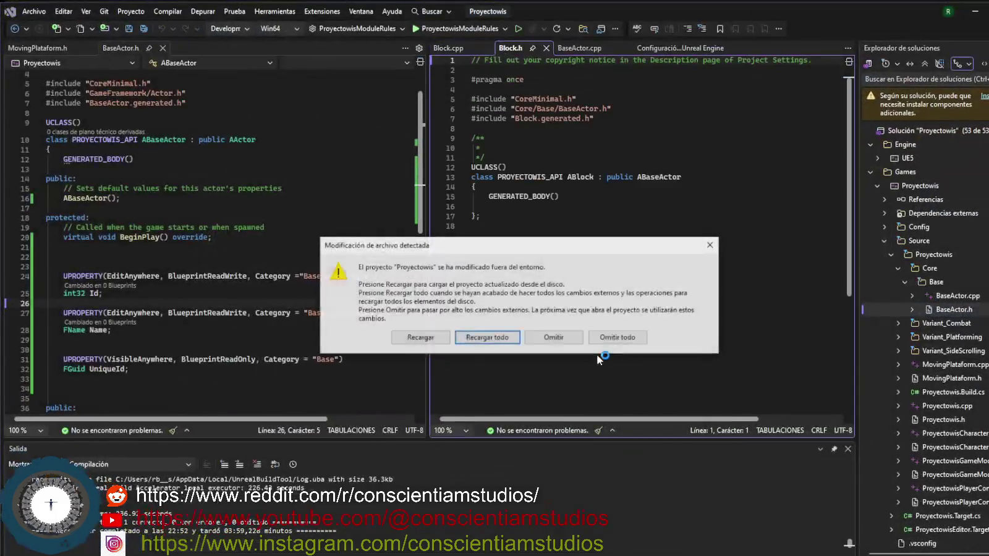
left_click(486, 338)
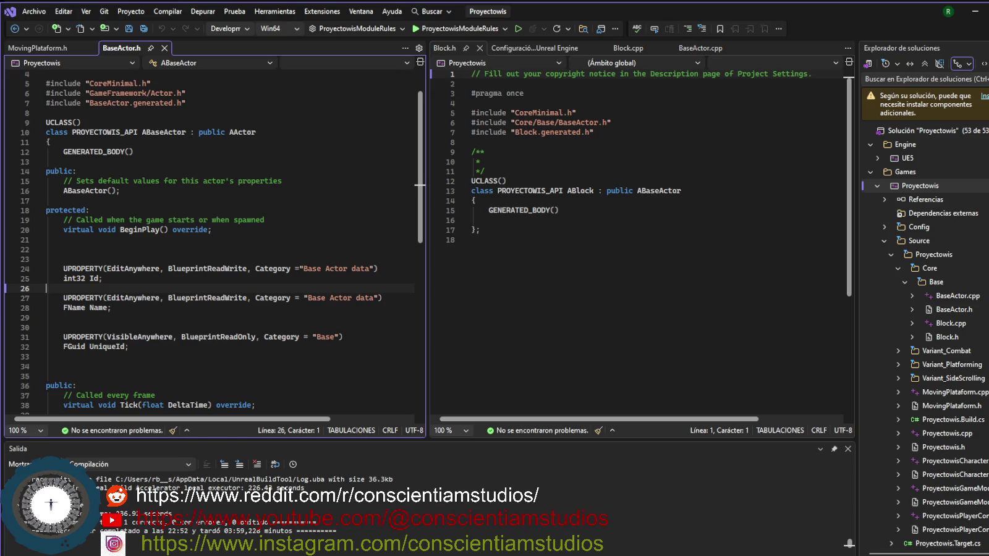
left_click(599, 217)
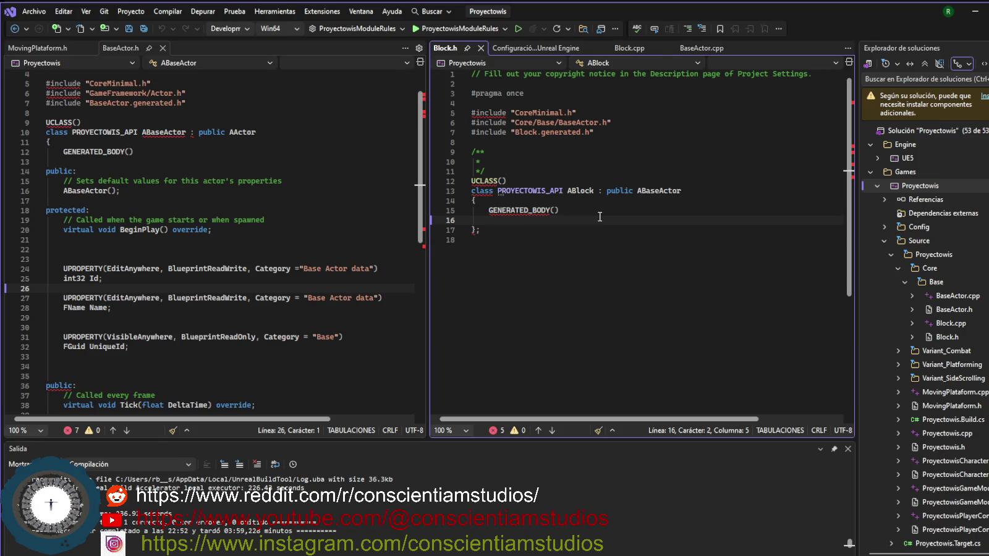
- Add a public: section declaring the ABlock(); constructor in Block.h
key("Return")
key("Return")
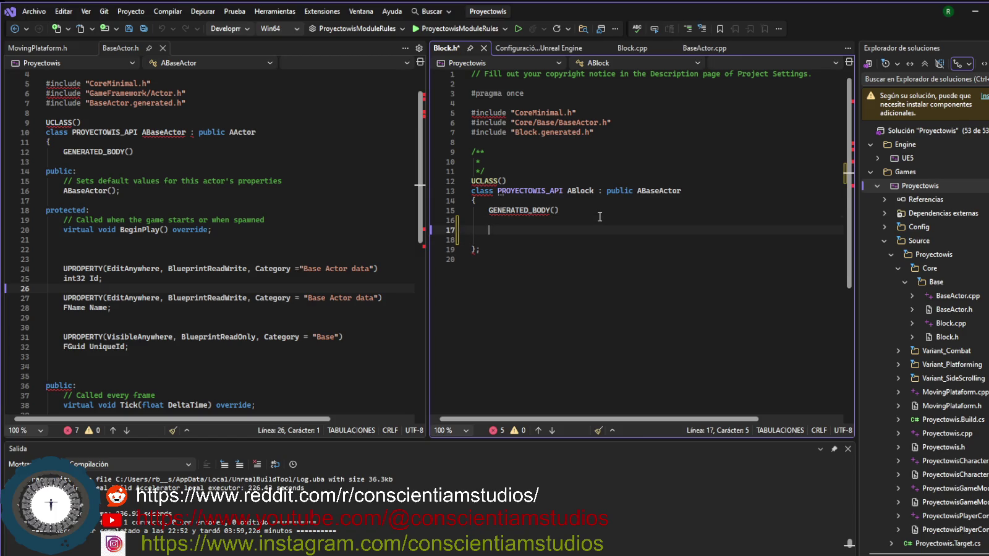
key("ctrl+Return")
key("ctrl+Return")
type("public:")
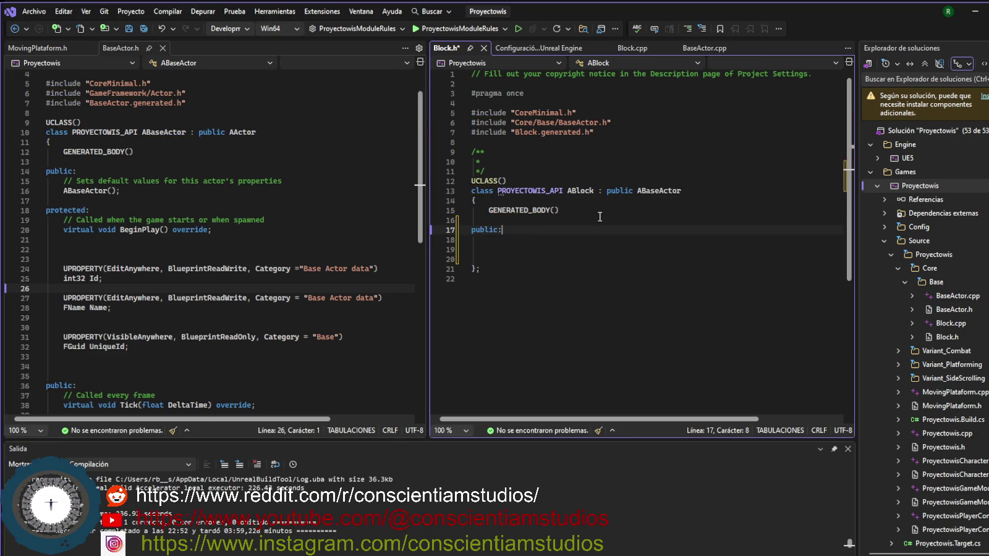
key("Return")
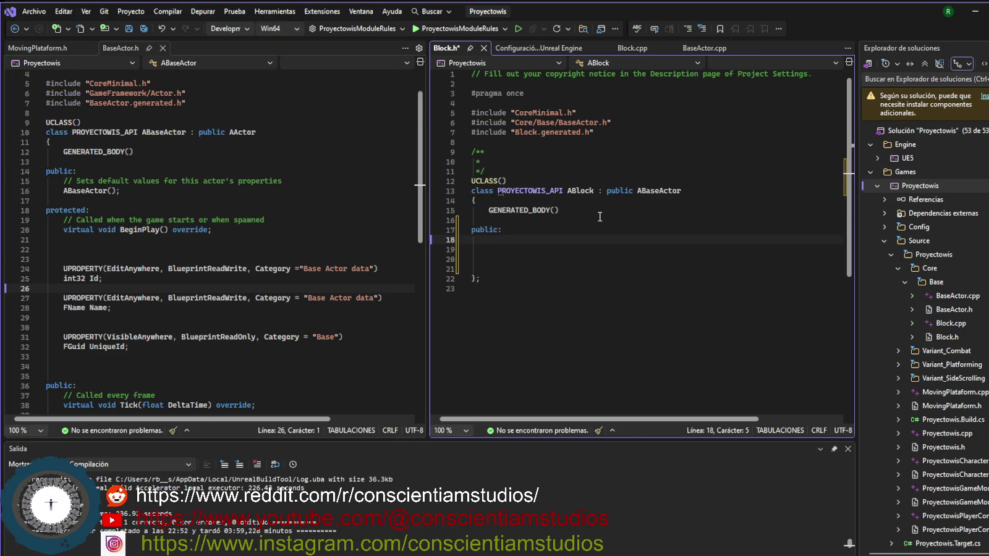
key("Return")
type("AB")
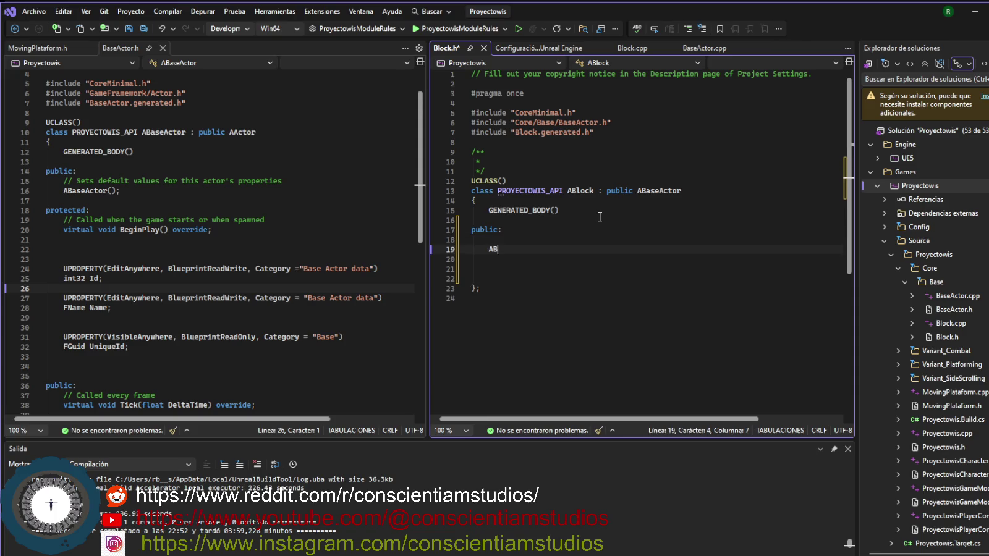
type("l")
key("BackSpace")
type("lock")
type("();")
key("Return")
key("Return")
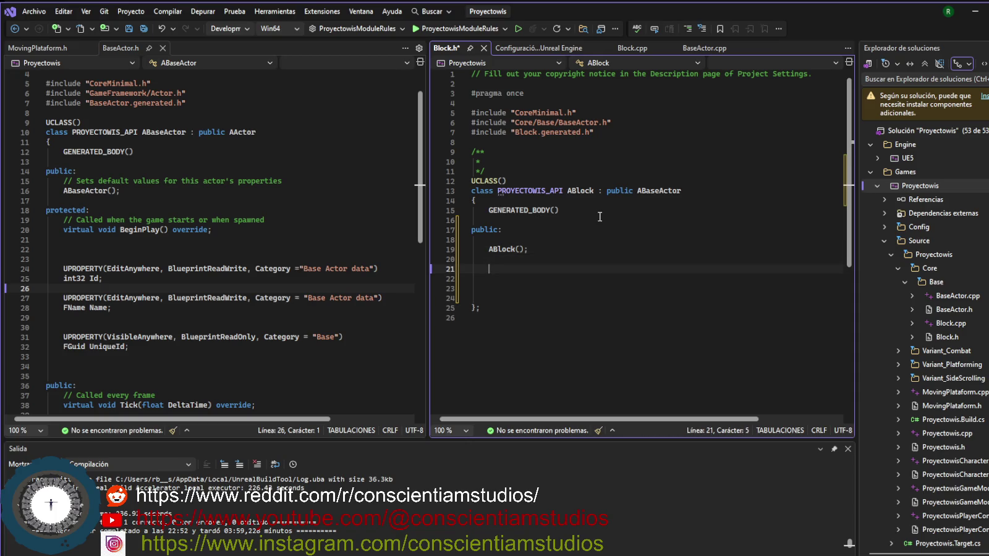
- Add an empty protected: label below the constructor and return the caret there
type("protec")
key("BackSpace")
key("BackSpace")
type("ec")
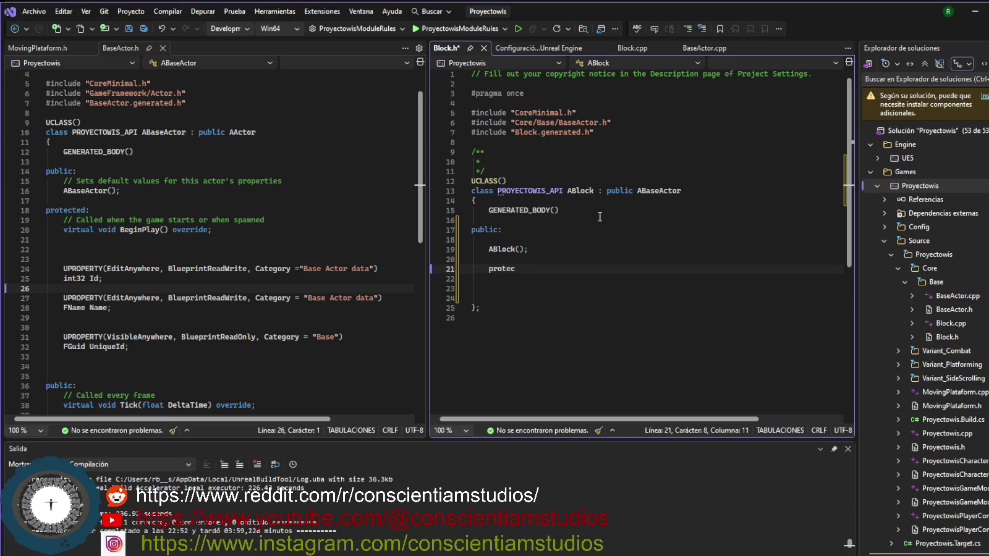
type("ted:")
key("Return")
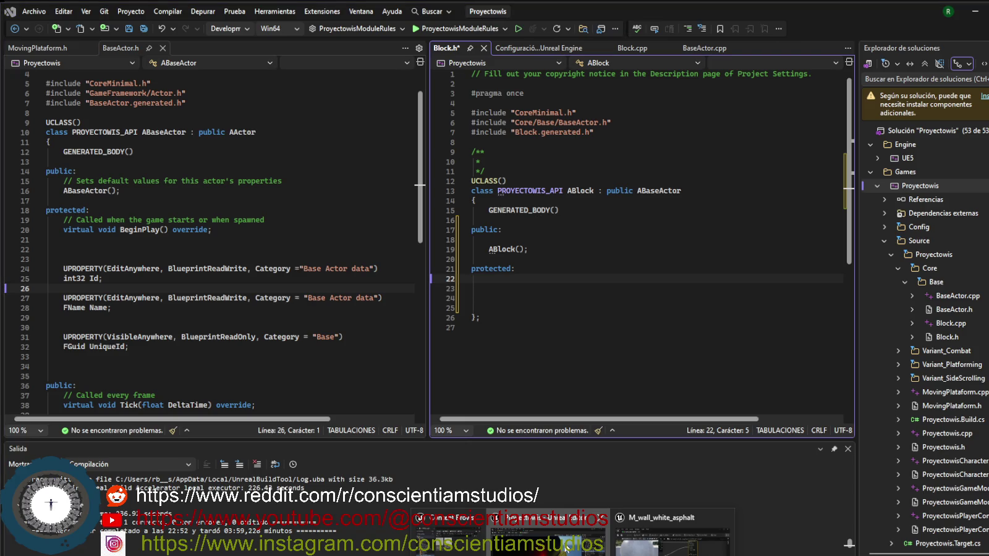
left_click(566, 546)
left_click_drag(687, 197, 687, 207)
key("alt+Tab")
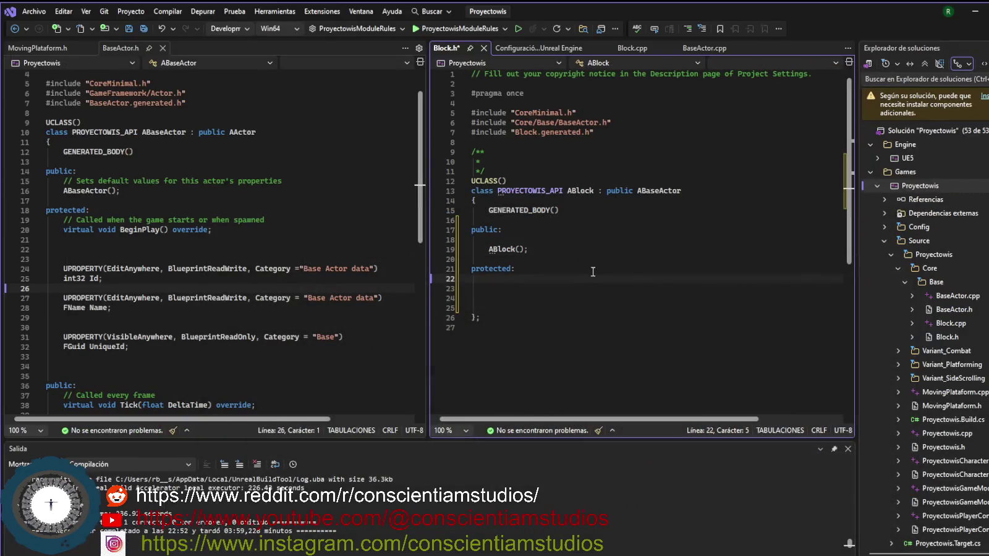
left_click(581, 297)
key("Up")
- Write the empty ABlock::ABlock() { } constructor on line 6 of Block.cpp
left_click(627, 48)
left_click(541, 135)
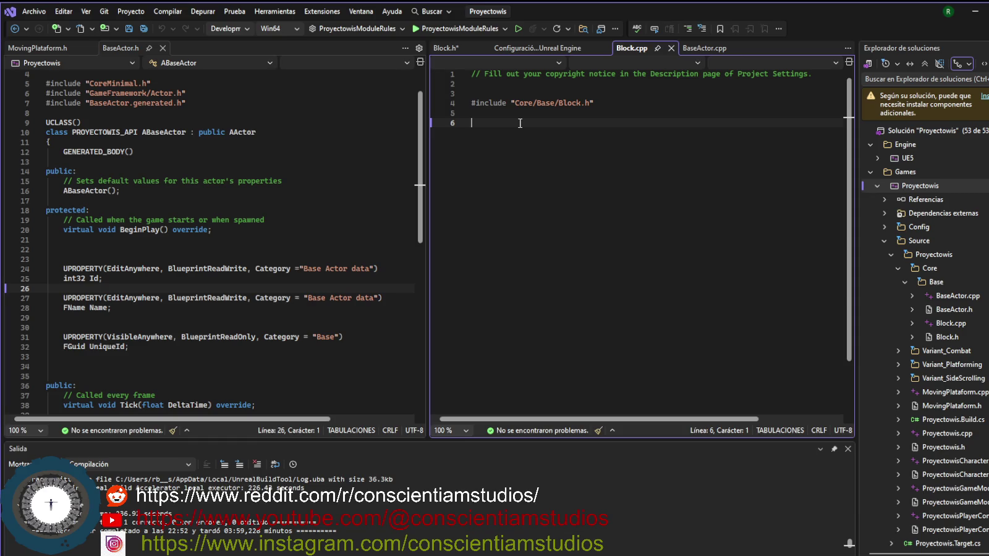
type("ABlo")
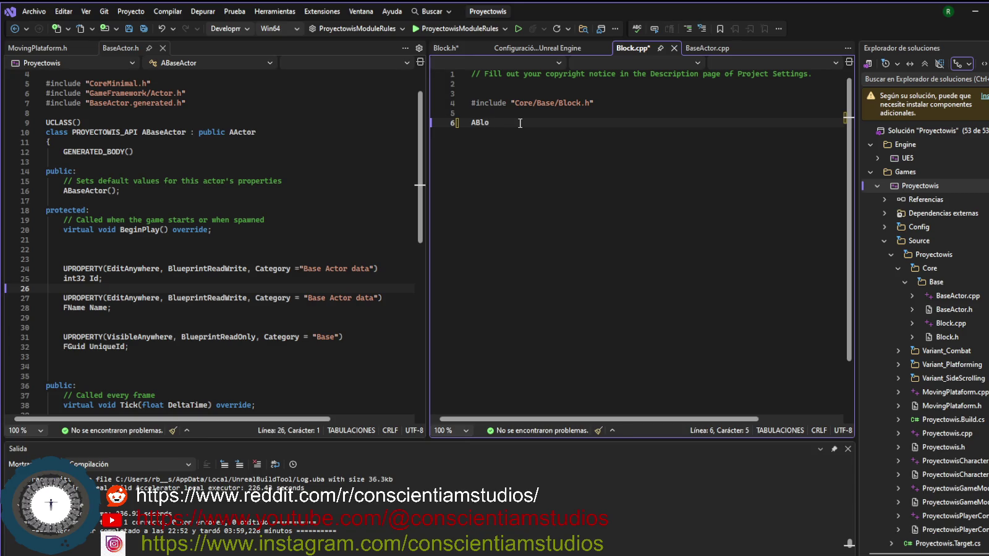
type("ck:")
type(":")
type("C")
key("BackSpace")
type("ABlock(")
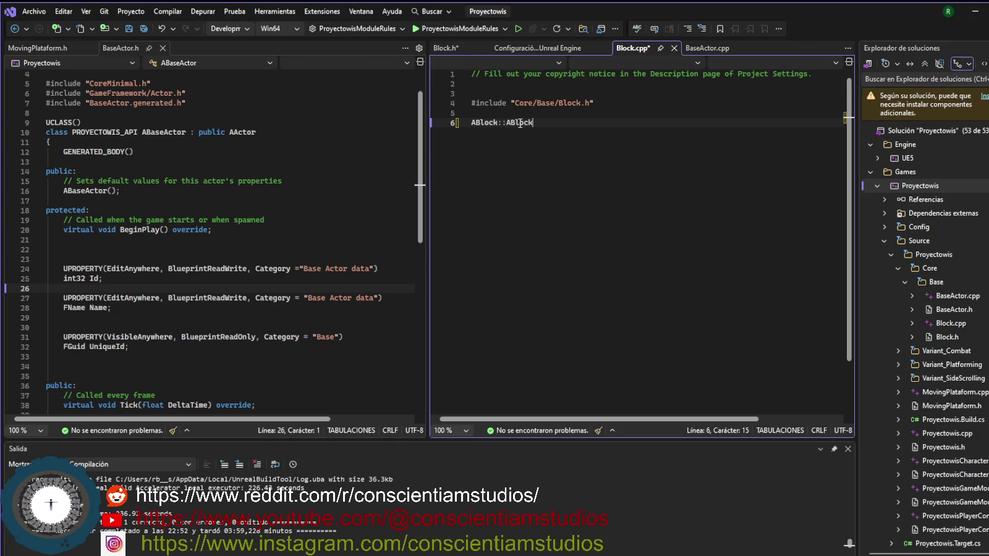
type(")")
type("{")
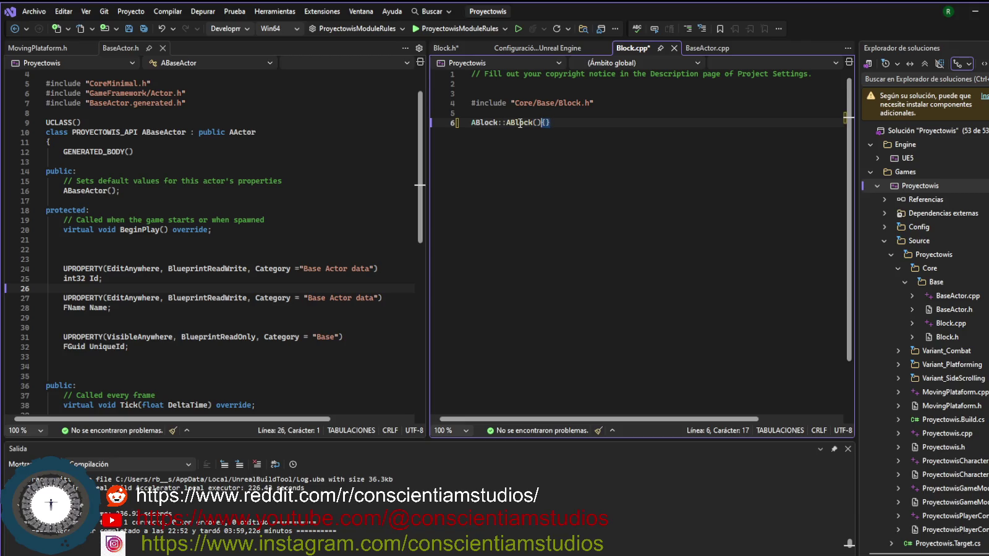
key("Return")
key("Return")
key("Return")
key("Up")
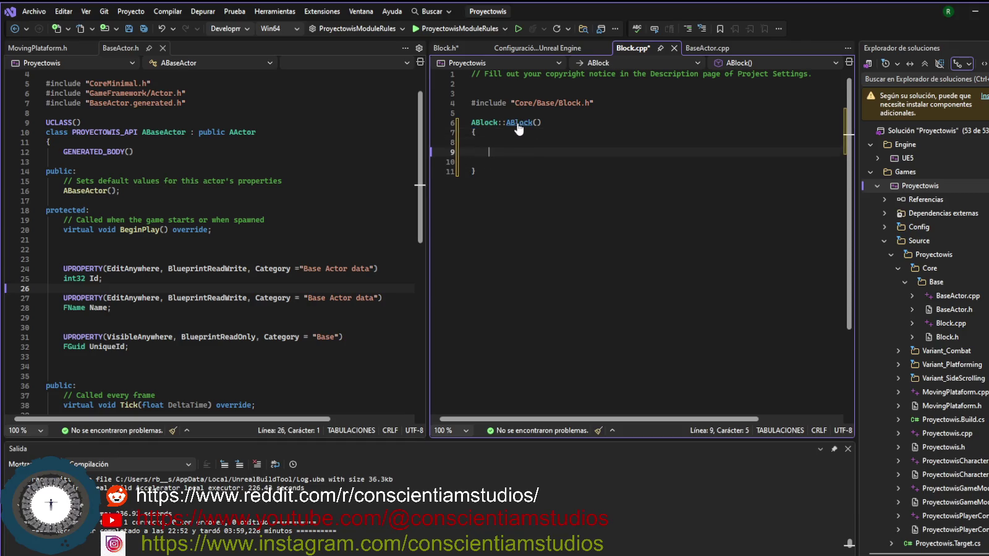
- Save Block.cpp and Block.h, then start a Live Coding recompile
key("ctrl+s")
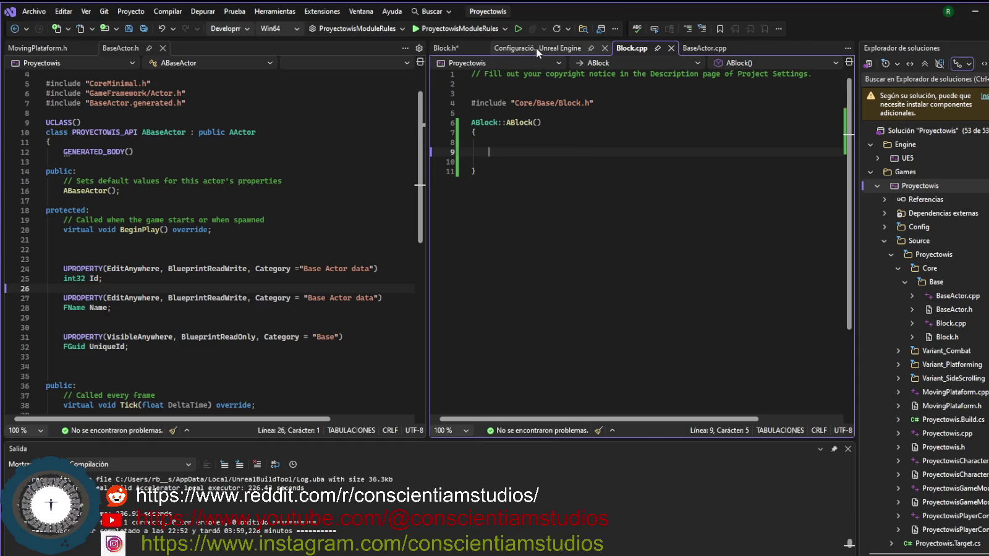
left_click(444, 48)
key("ctrl+s")
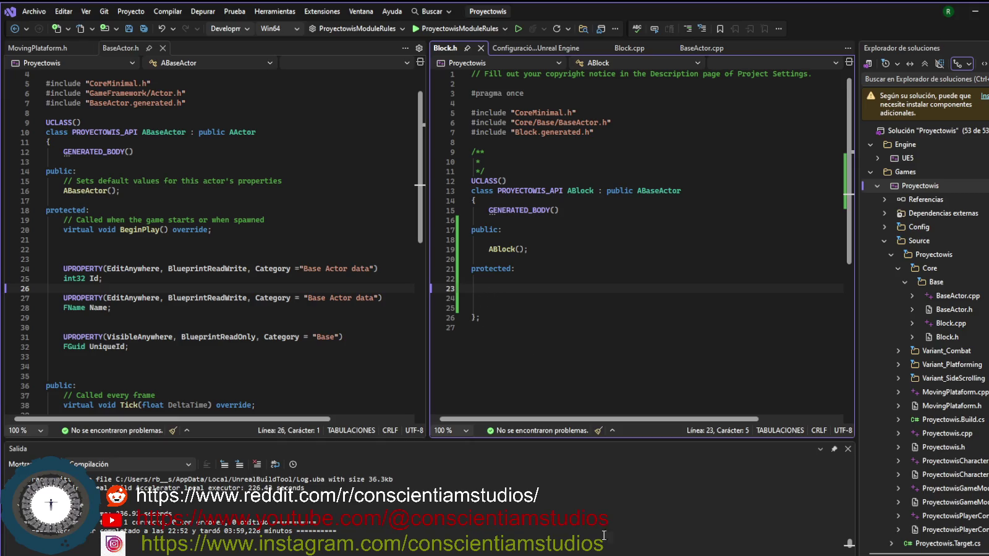
key("ctrl+alt+F11")
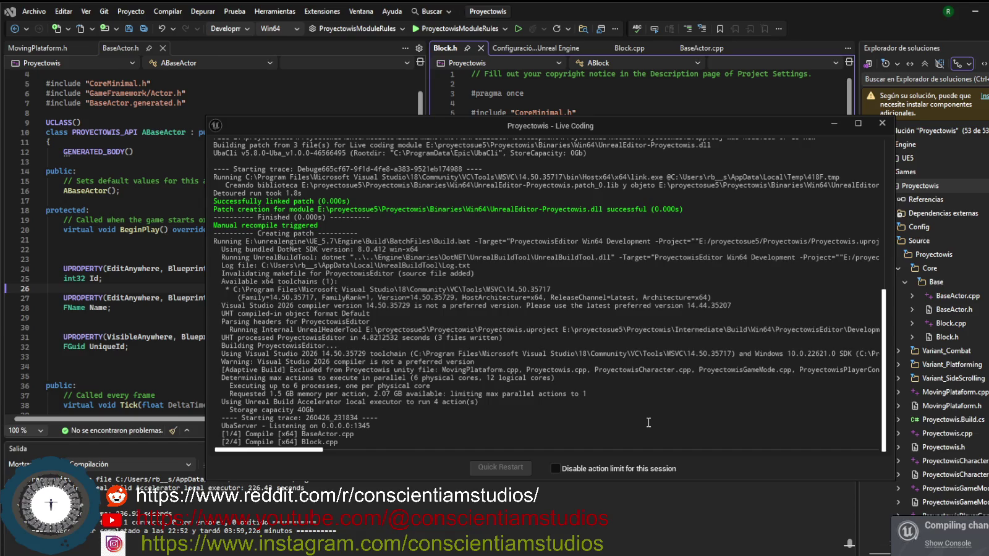
- Rerun the Live Coding build, then show Block.cpp and close the Unreal Engine configuration tab
left_click(975, 11)
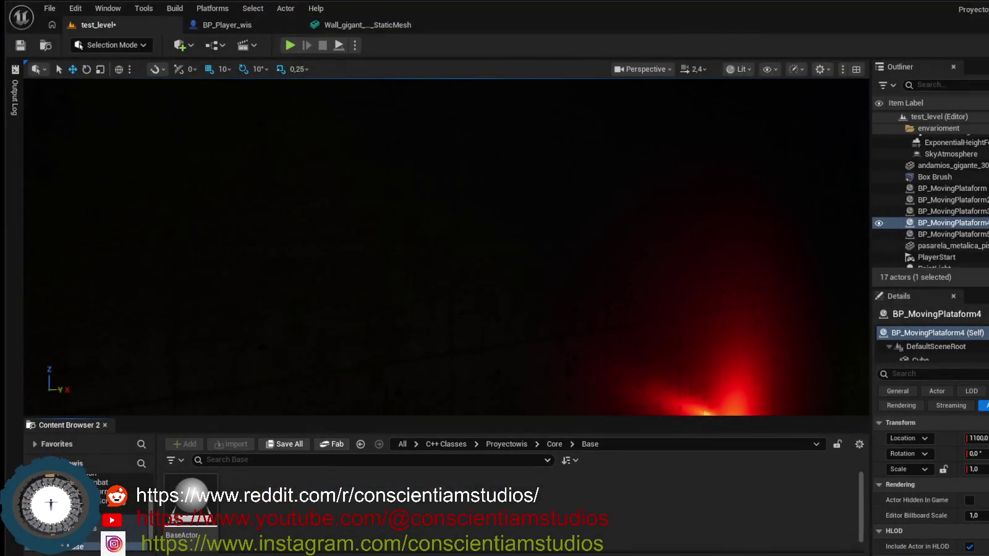
key("ctrl+alt+F11")
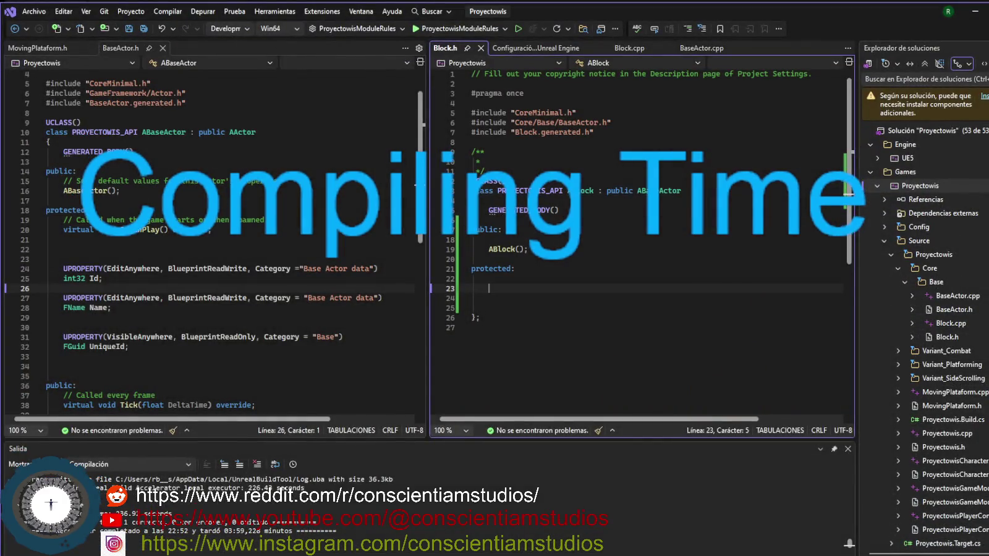
left_click(639, 49)
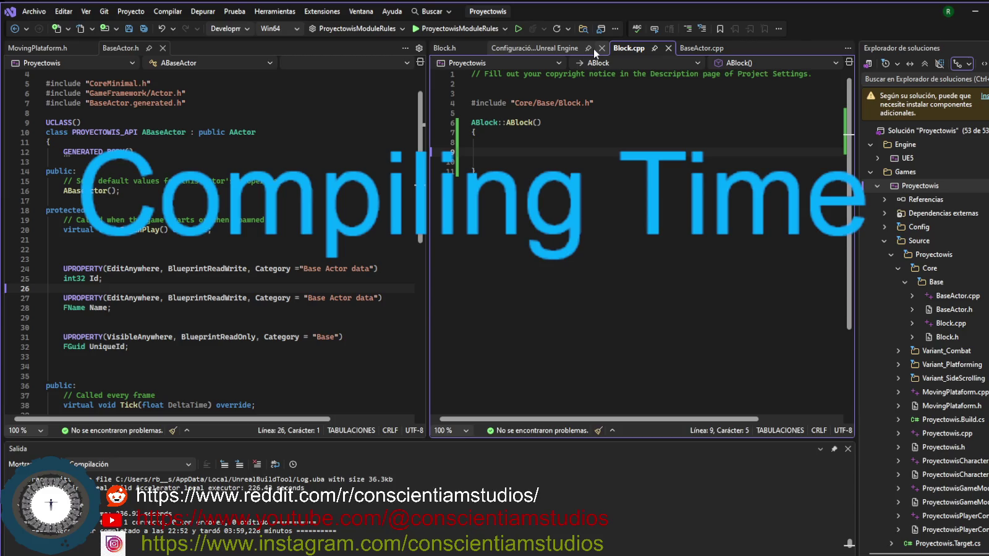
left_click(601, 48)
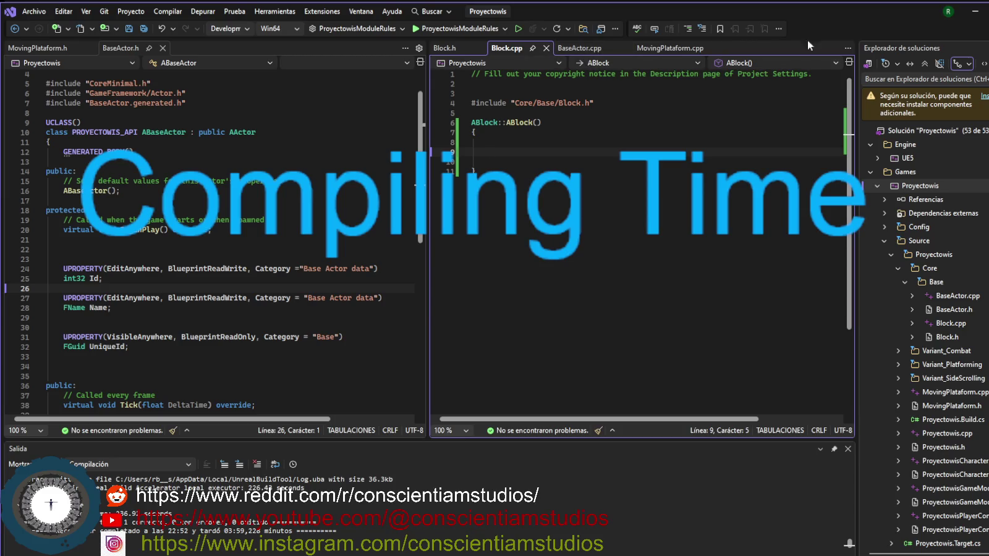
- Focus the view on the giant wall in test_level, orbit around it and the platforms, and save
left_click(974, 11)
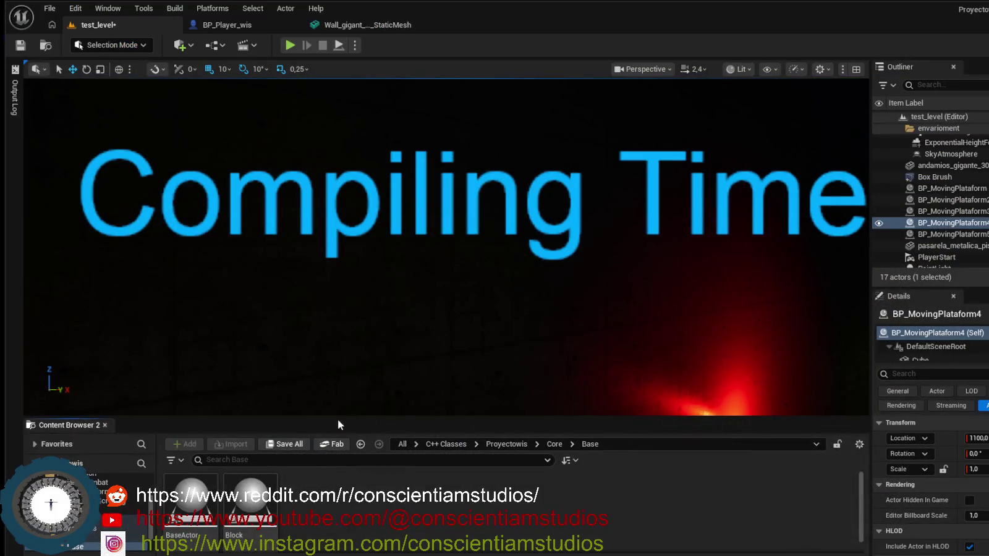
left_click_drag(341, 415, 344, 397)
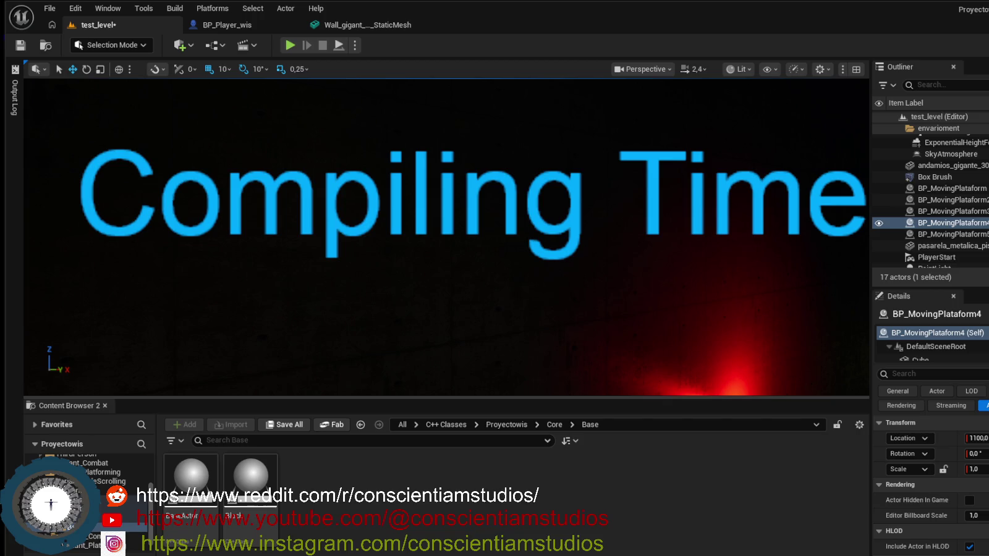
left_click(320, 392)
key("f")
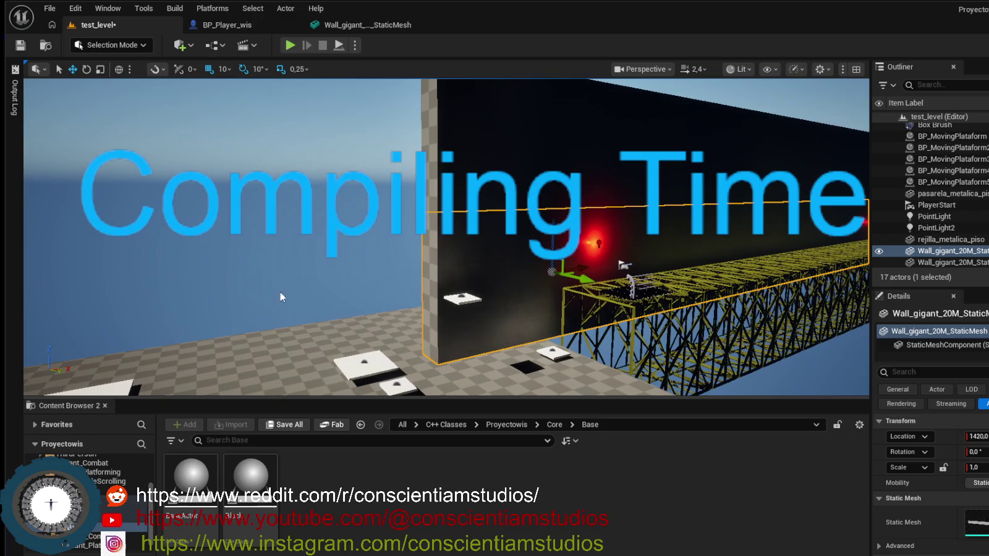
left_click(296, 265)
left_click_drag(297, 264, 338, 260)
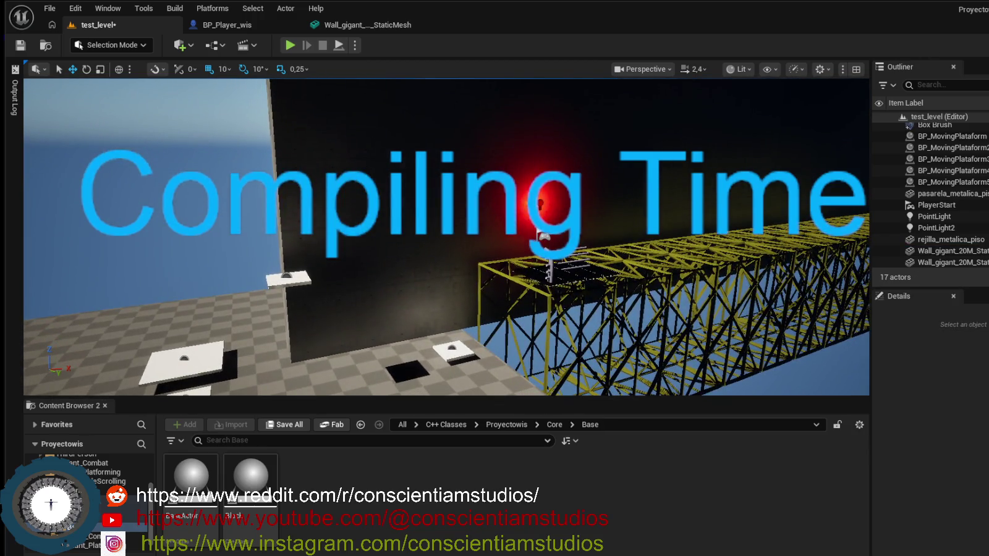
key("ctrl+s")
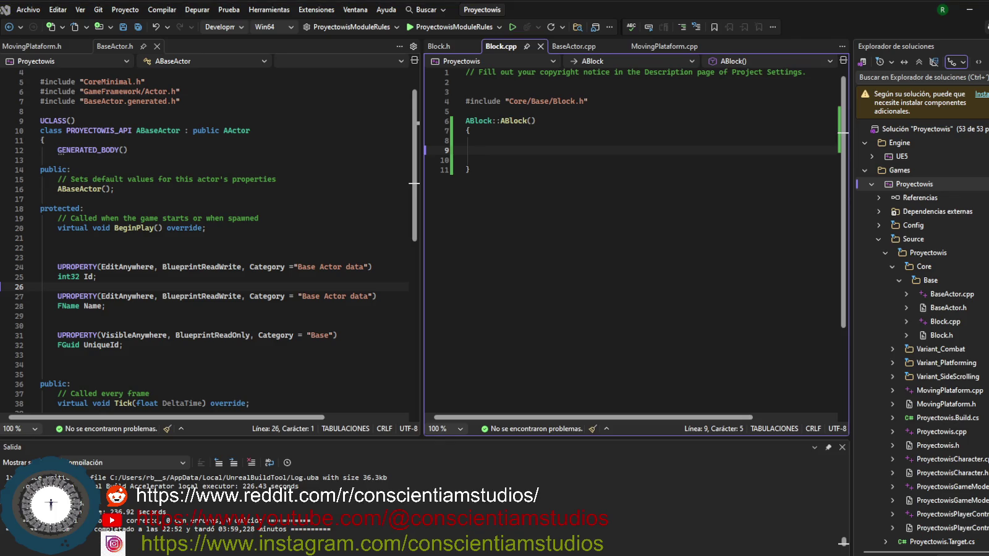
- Move Block.h into the left editor pane and close MovingPlataform.h
left_click(516, 141)
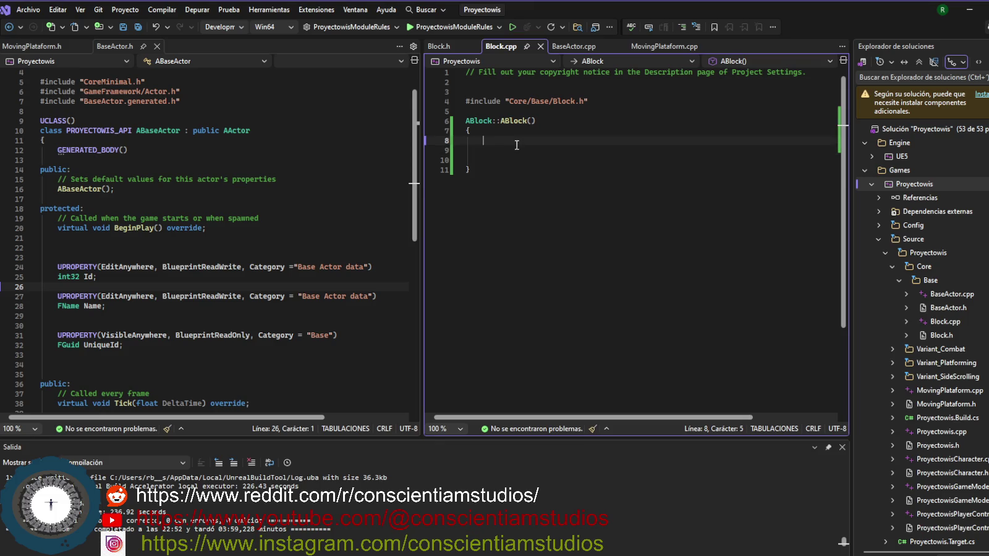
left_click(444, 48)
left_click_drag(441, 46, 193, 46)
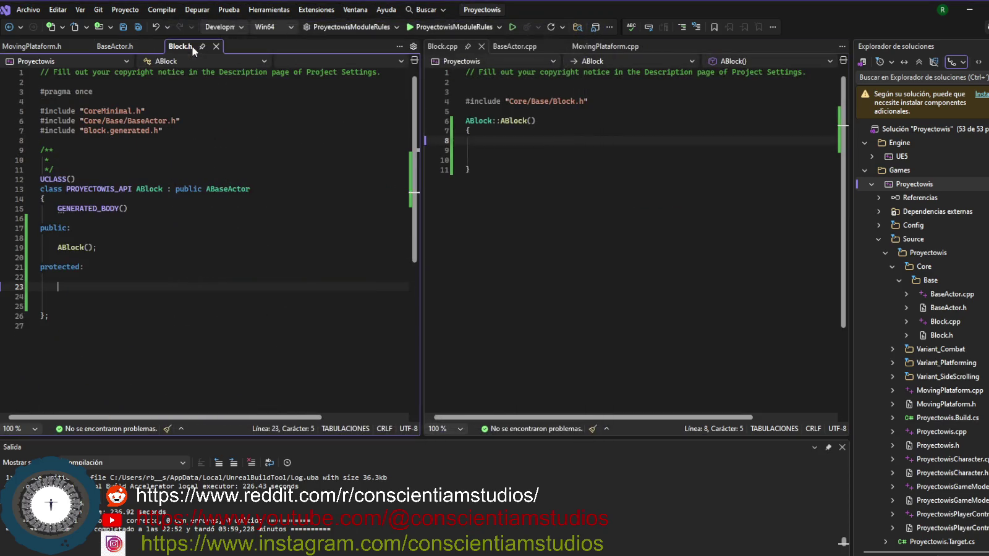
left_click(158, 48)
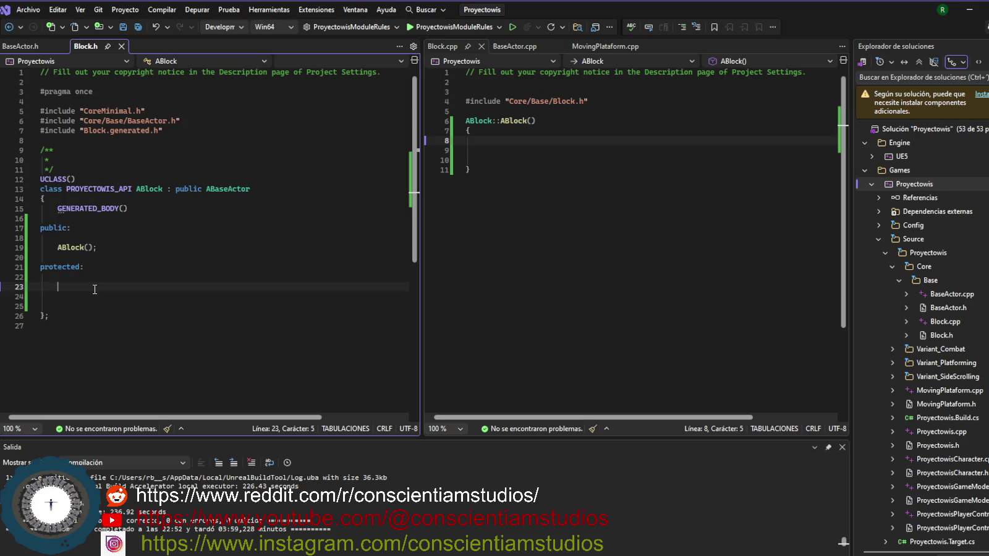
- Add UPROPERTY(VisibleAnywhere, BlueprintReadOnly, Category = "Block") and declare UStaticMeshComponent* Mesh beneath it
type("UPO")
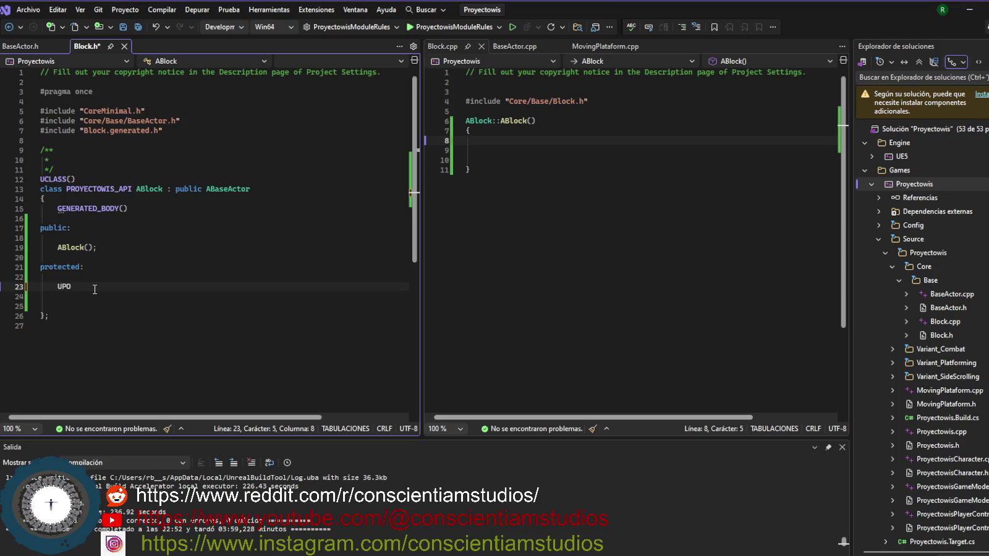
key("BackSpace")
type("ROPERTY")
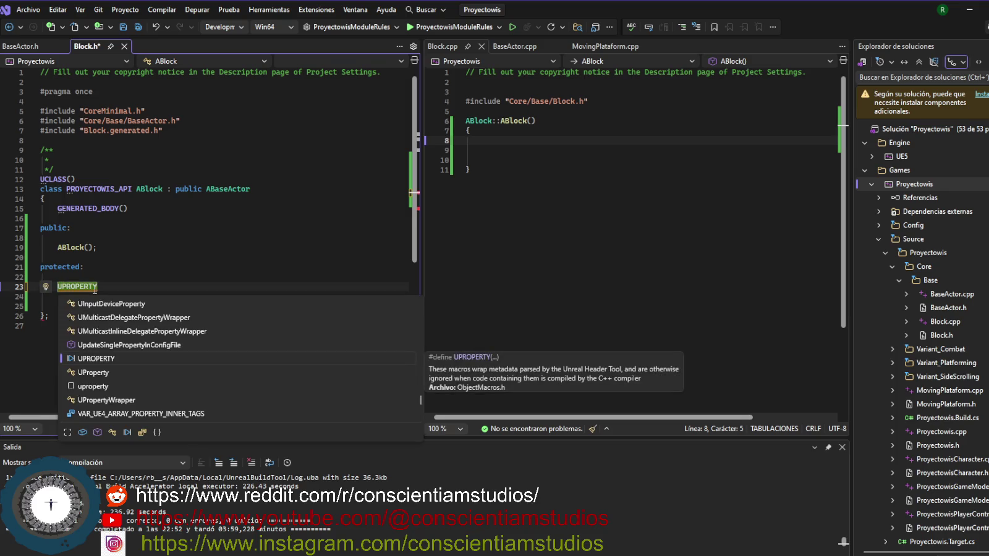
type("(")
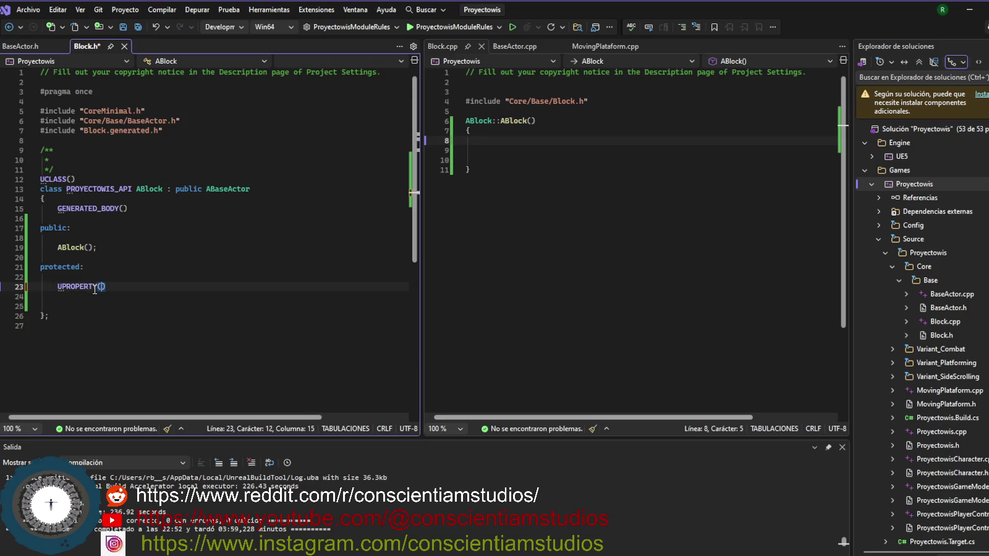
type("Visi")
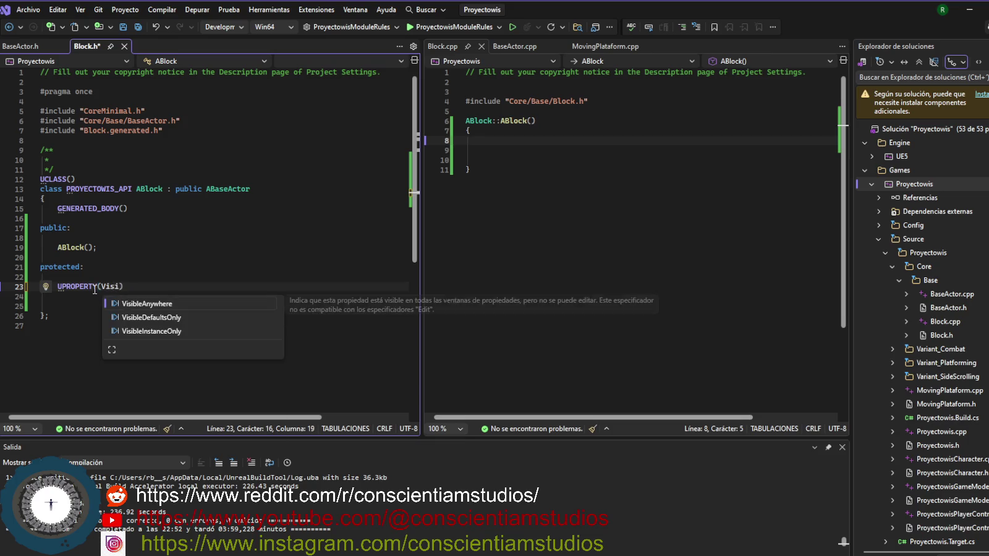
type("bleAnewho")
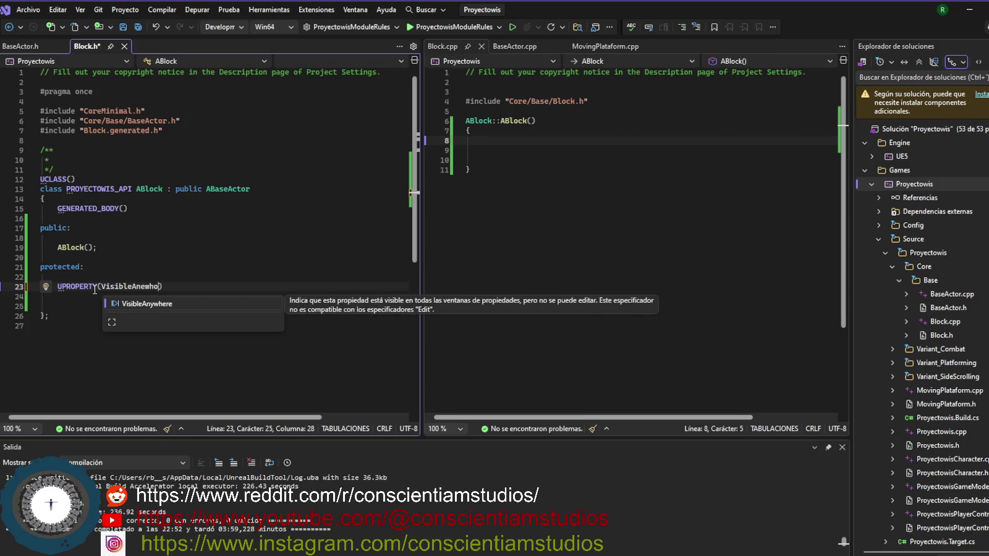
key("Tab")
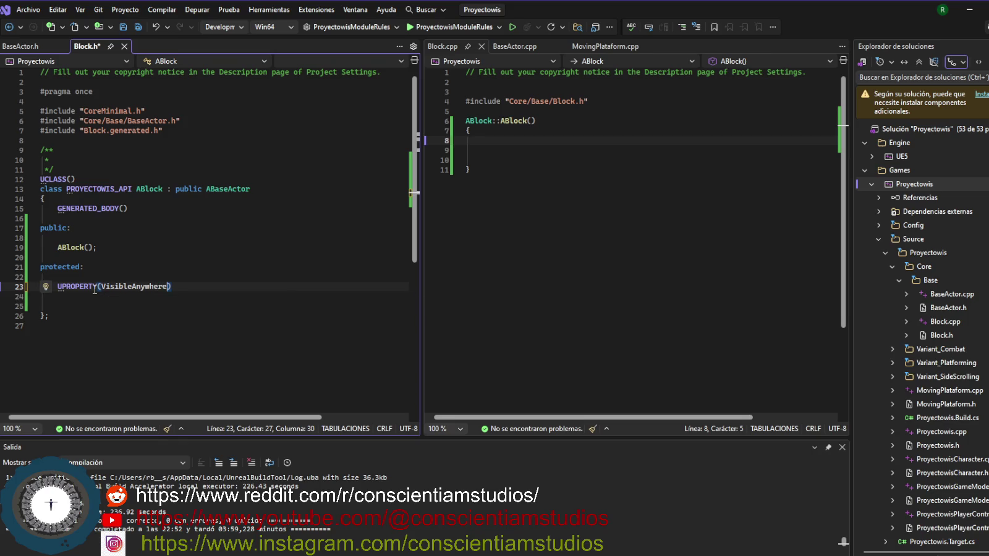
type(", Blue")
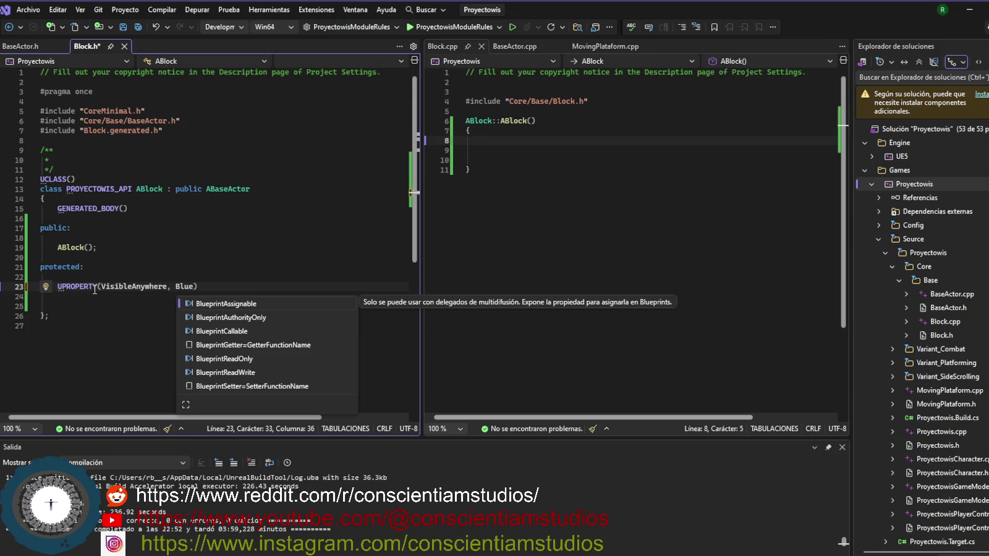
key("Down")
key("Down")
key("Down")
key("Down")
key("Tab")
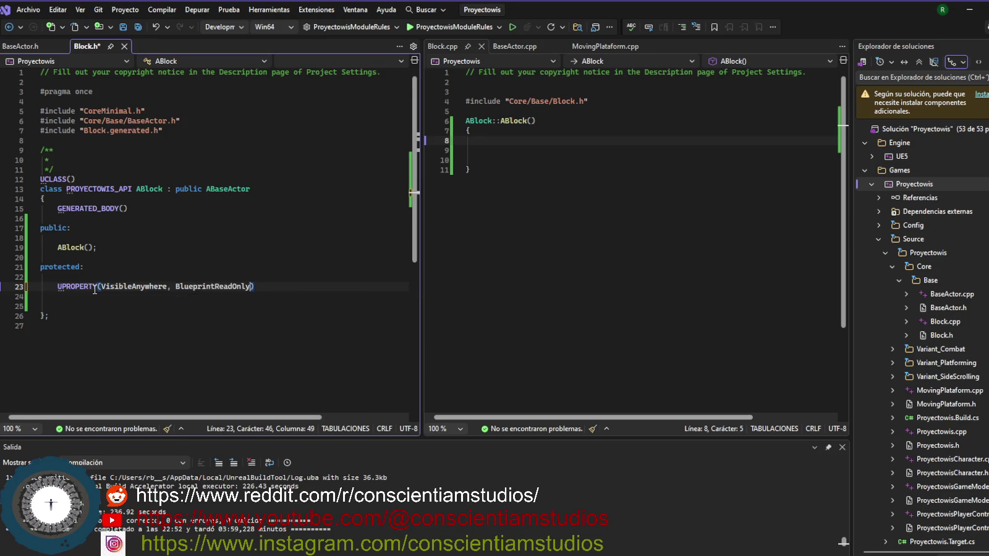
type(", C")
type("ategory =")
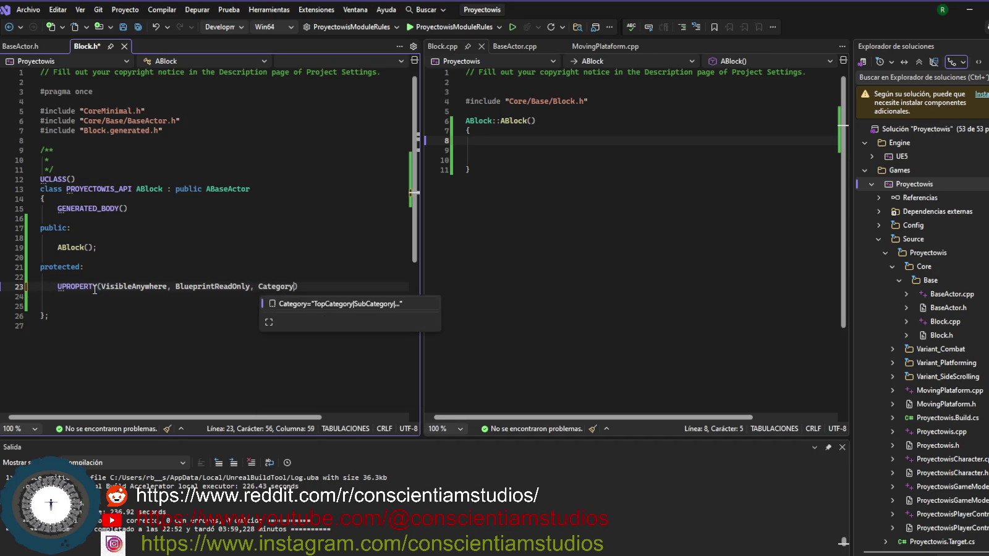
type(" \"Block")
key("End")
key("Return")
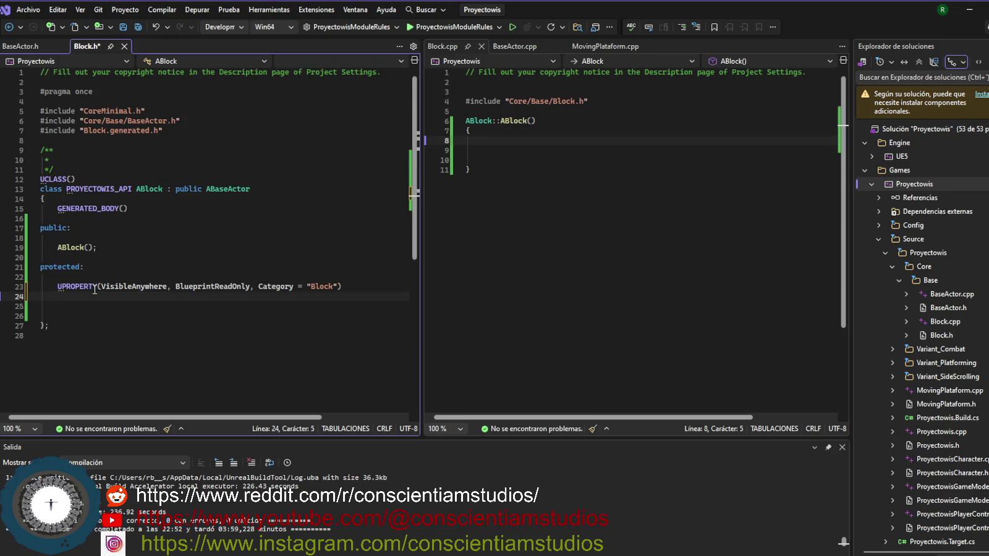
type("UStaticMeshCompo")
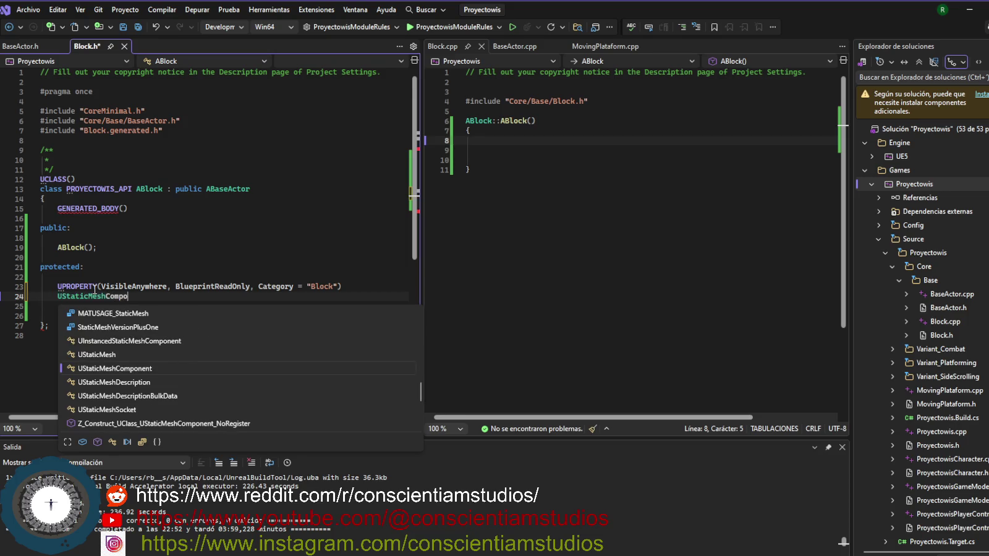
type("nent")
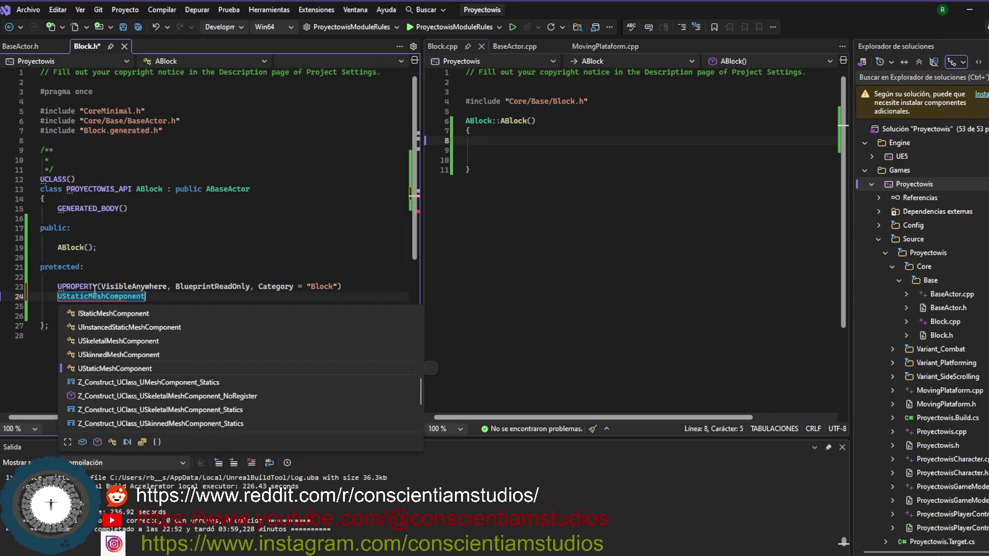
type("* Mesh")
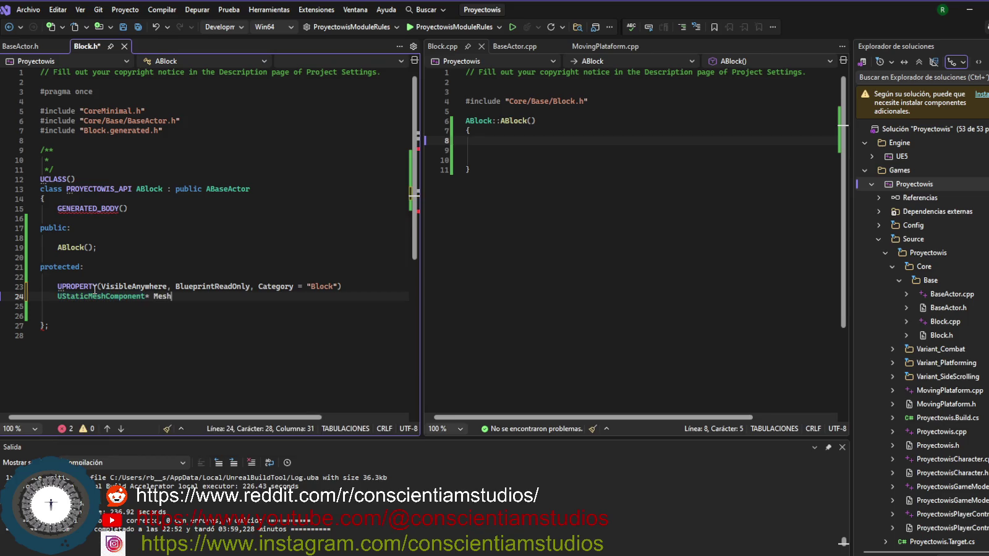
type(";")
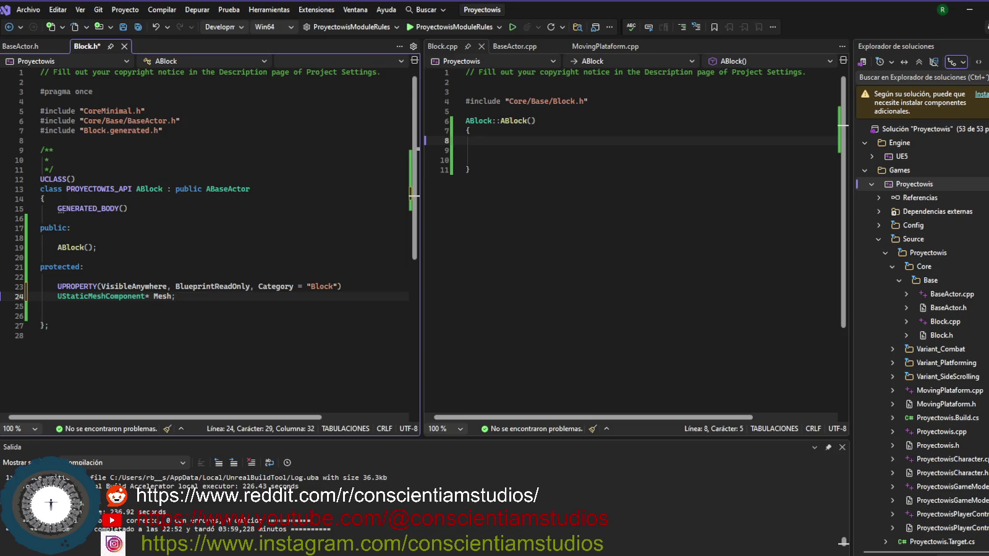
- Add a new line after Block.cpp's Block.h include and begin #include "Components
left_click(593, 160)
left_click(610, 98)
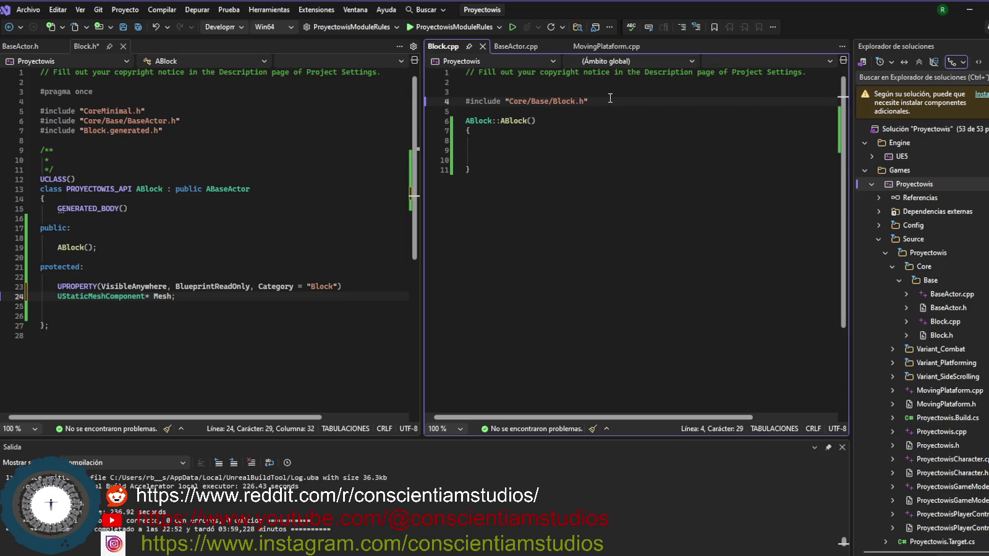
key("Return")
type("#include \"")
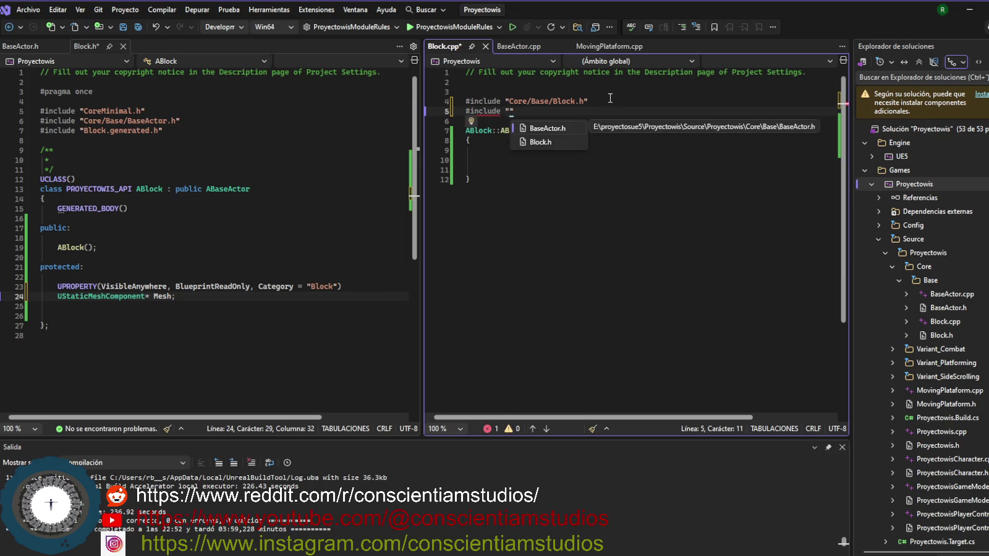
type("Compo")
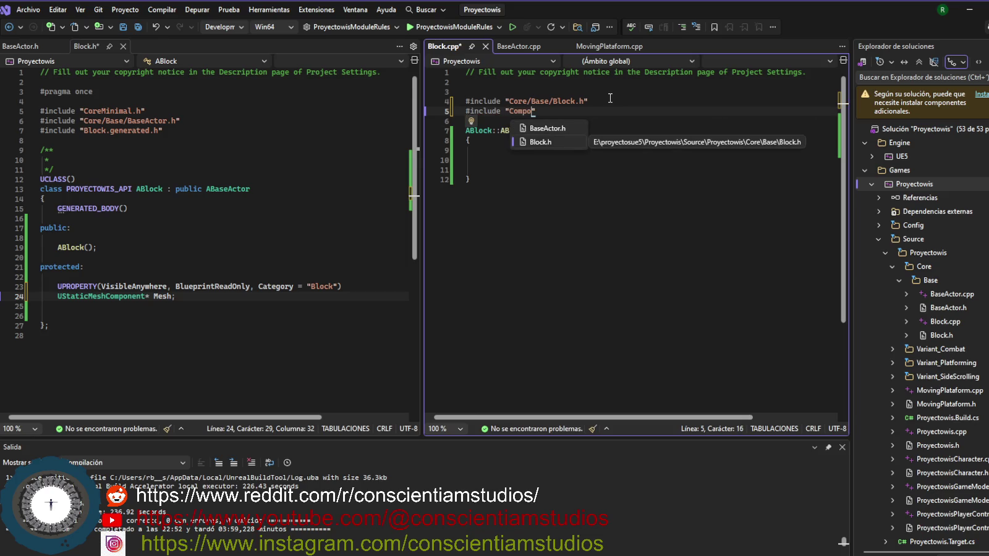
type("nents")
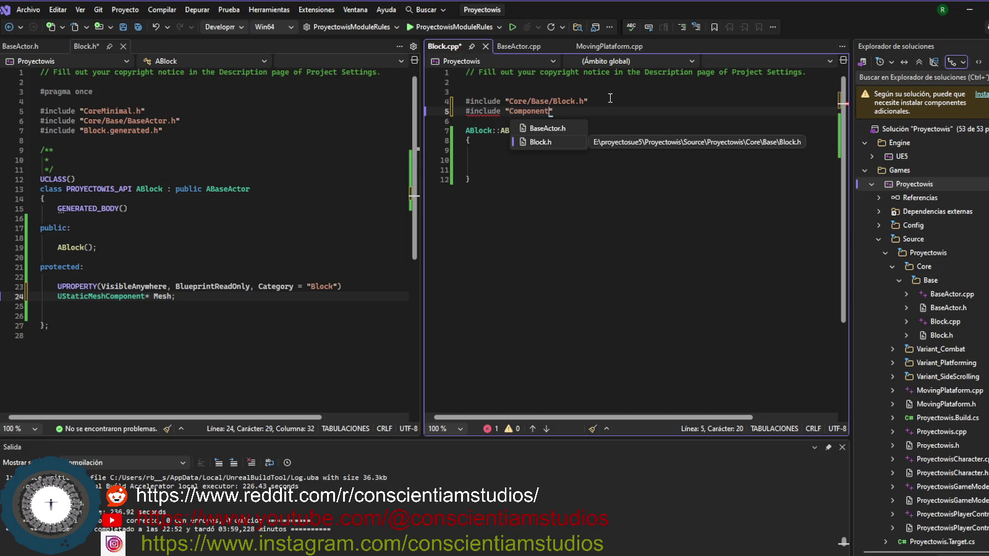
- Try ../../ and ../ relative include paths, then clear them and restart with Components/
key("BackSpace")
key("BackSpace")
key("BackSpace")
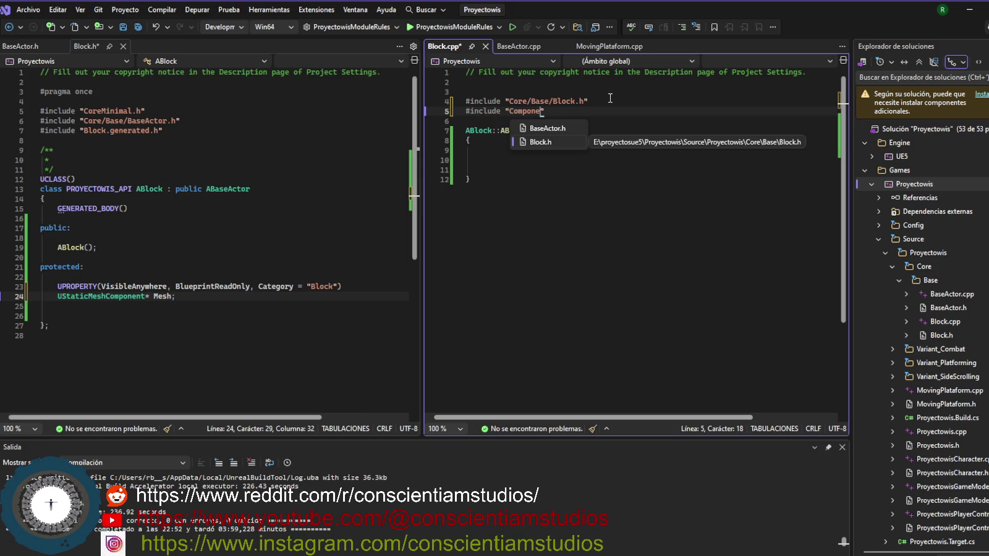
key("BackSpace")
key("BackSpace")
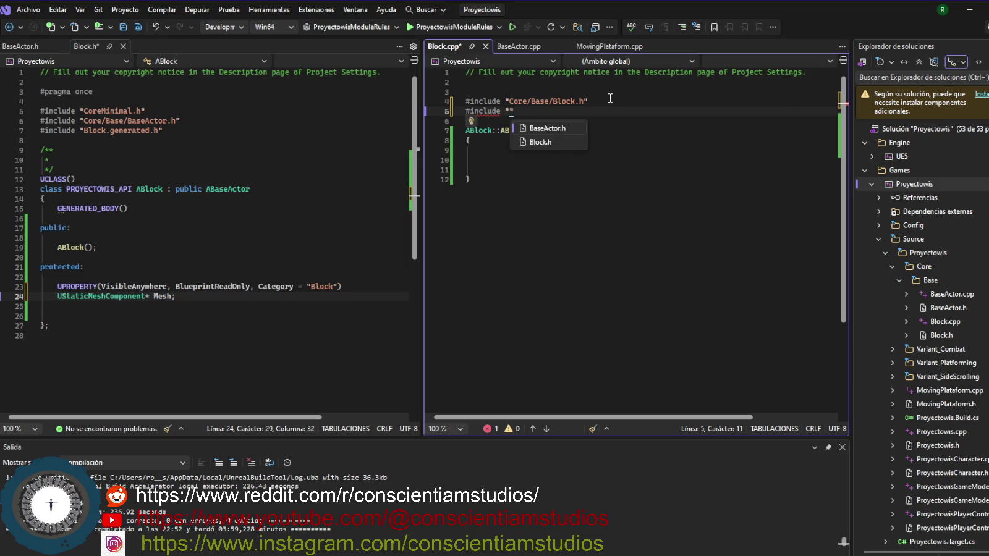
type("../")
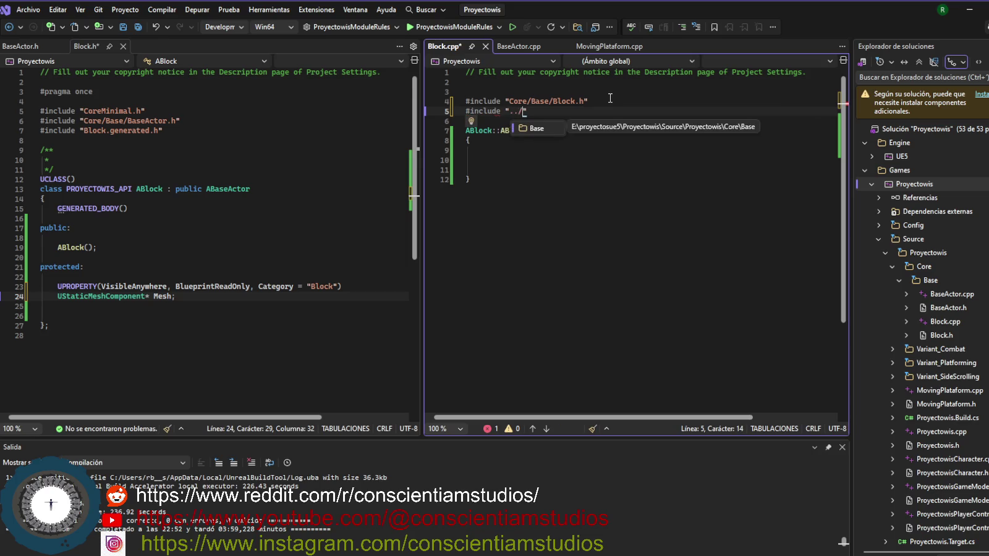
type("../")
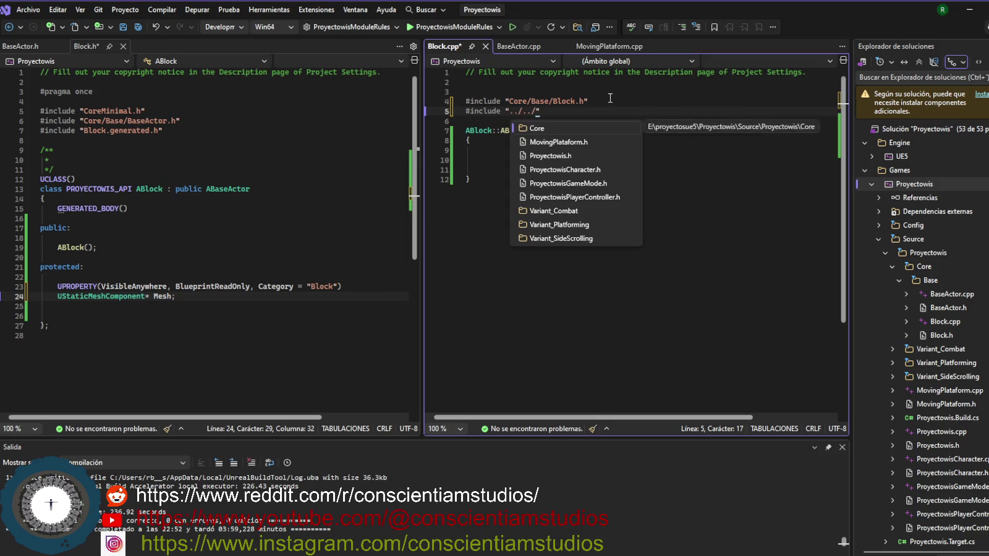
type("Comp")
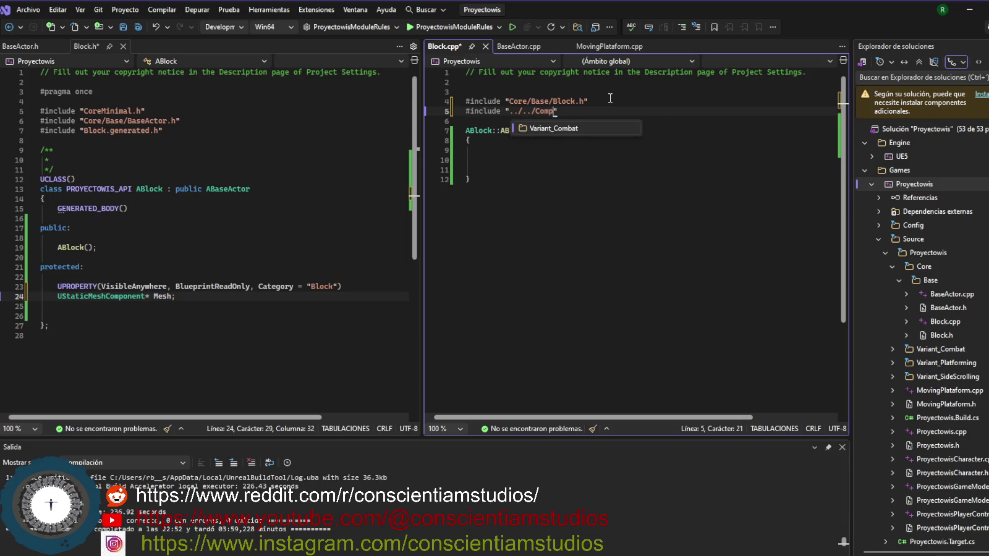
key("BackSpace")
key("BackSpace")
key("BackSpace")
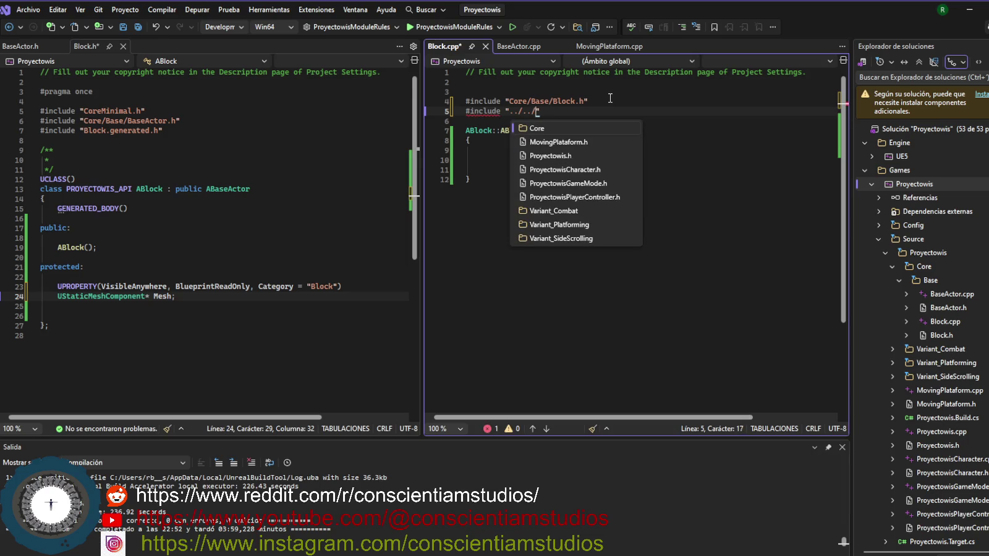
type("../C")
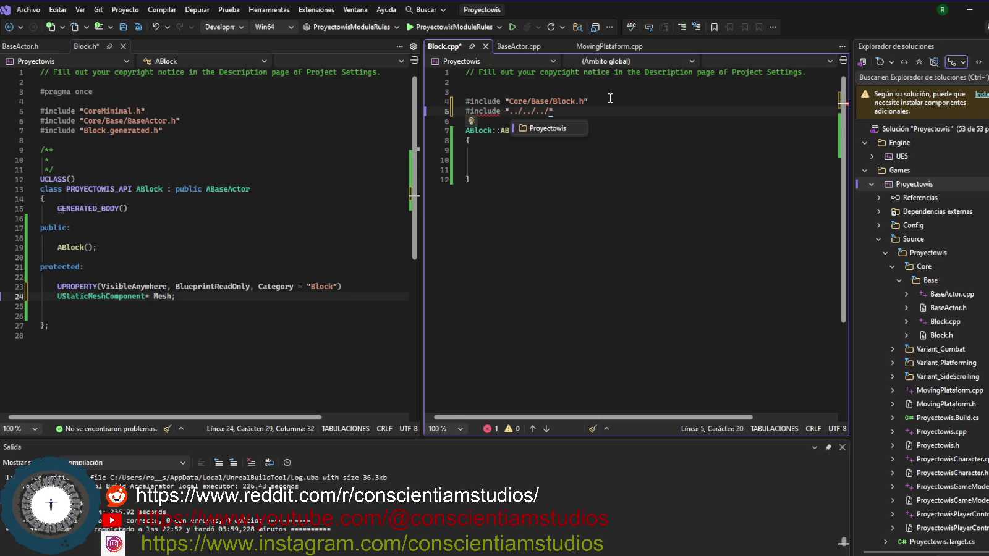
type("om")
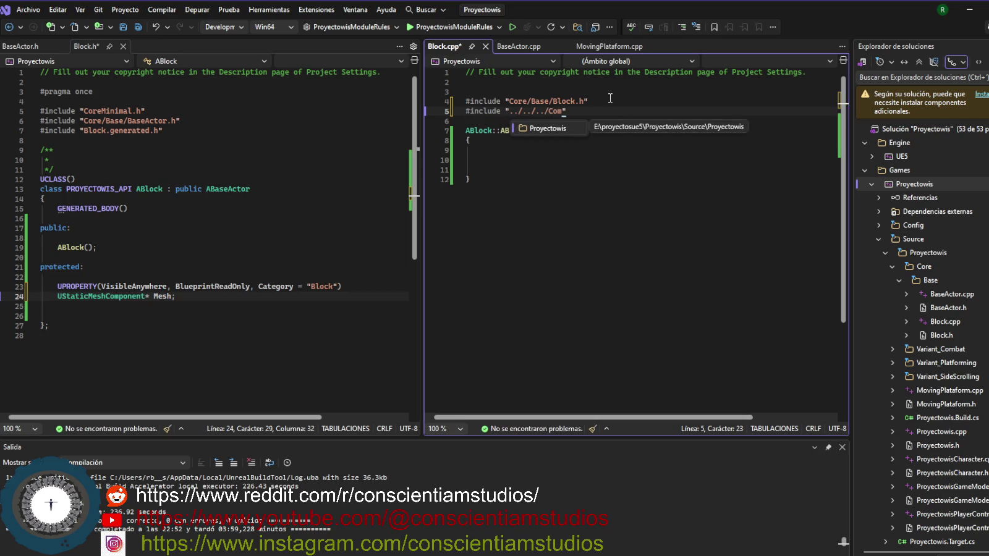
key("BackSpace")
key("BackSpace")
key("BackSpace")
type("..")
type("/Com")
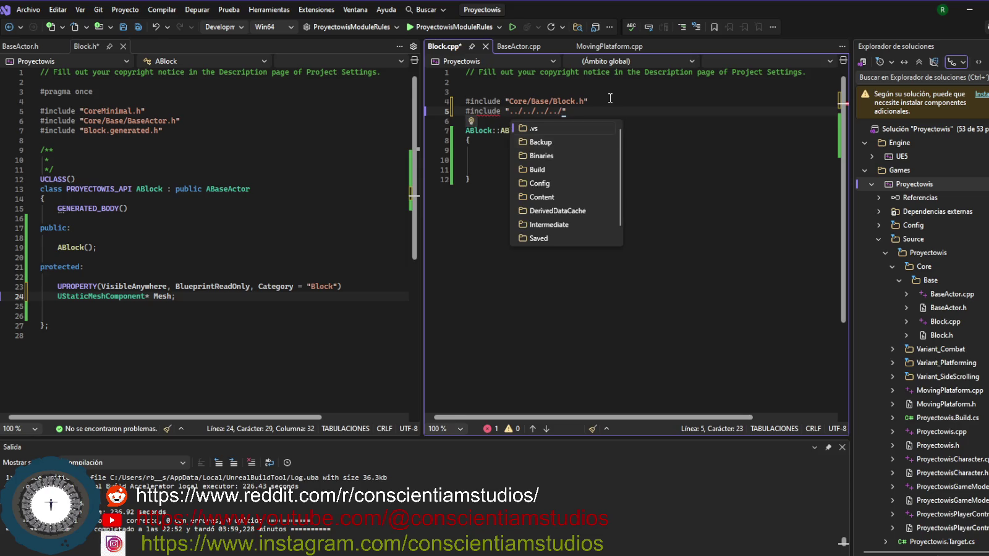
type("po")
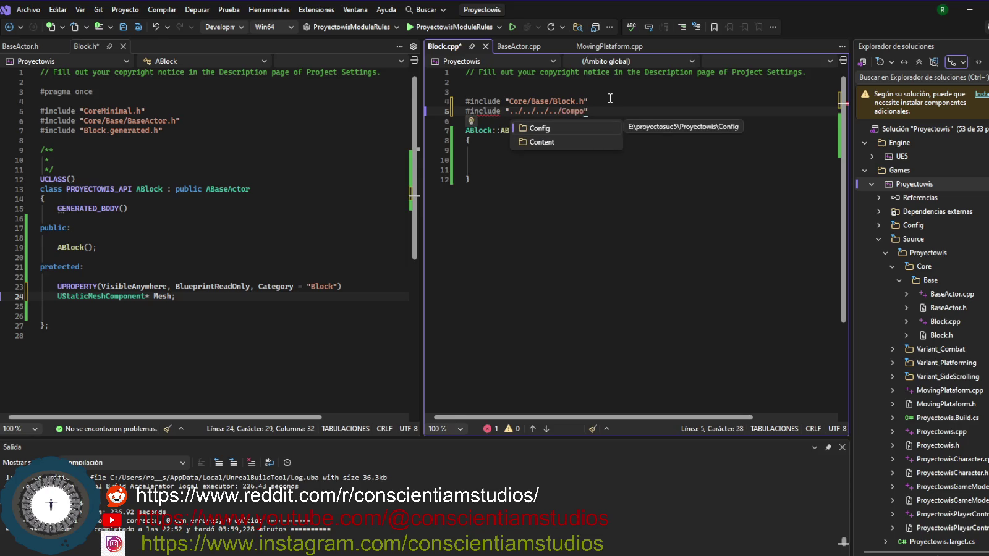
key("BackSpace")
key("BackSpace")
key("BackSpace")
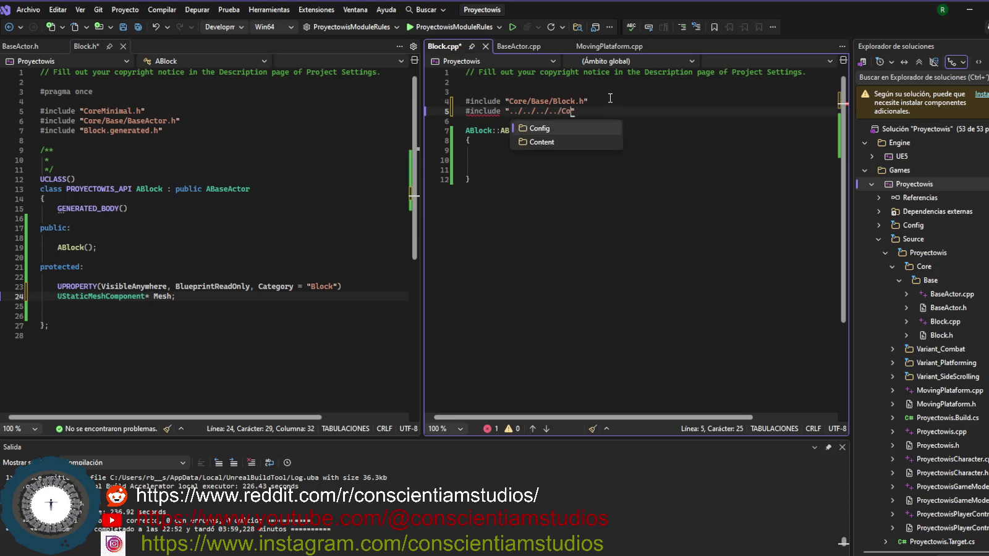
key("BackSpace")
key("BackSpace")
key("BackSpace")
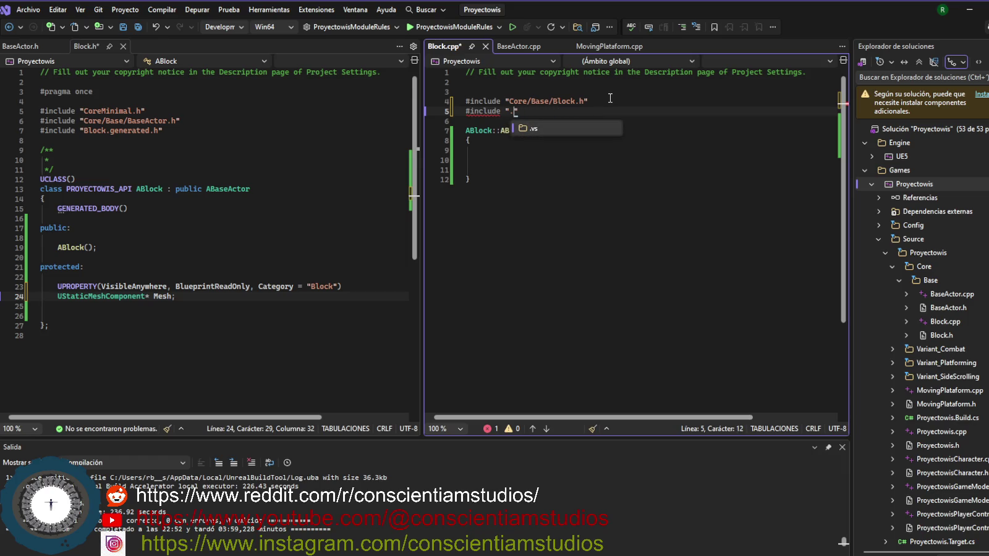
type("Compon")
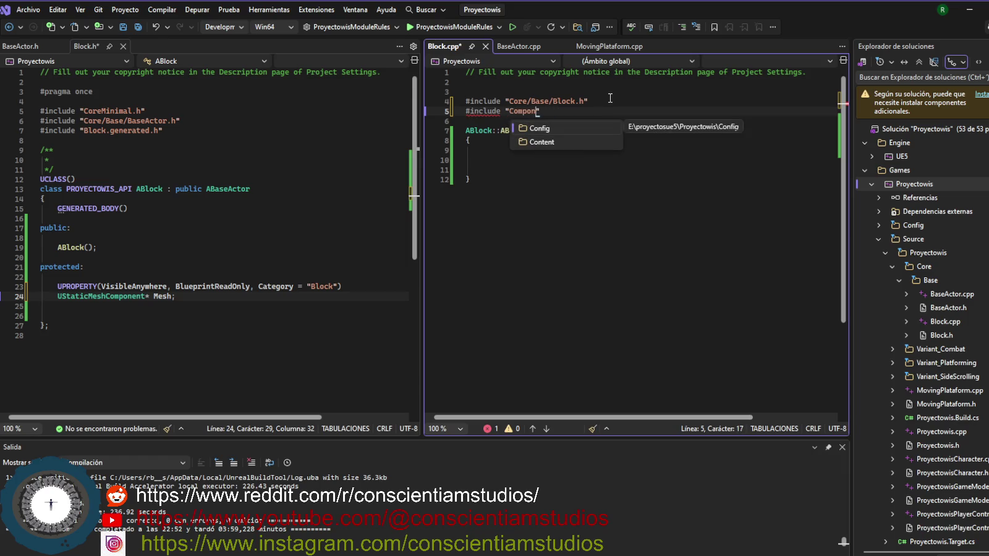
type("ents/")
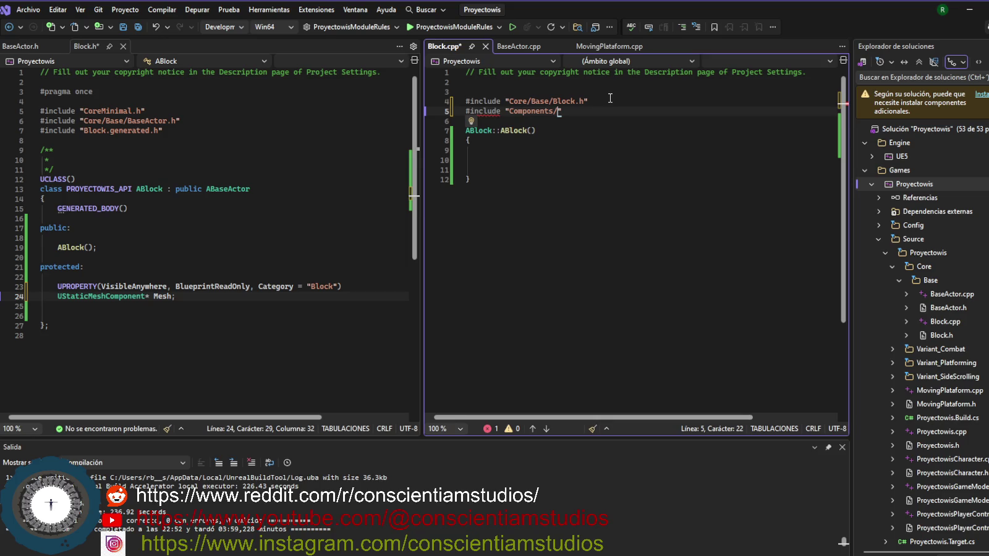
- Complete the include as Components/StaticMeshComponent.h, save, and start typing PrimaryActor in the constructor
type("StaticM")
type("eshComponents")
key("BackSpace")
type(".h")
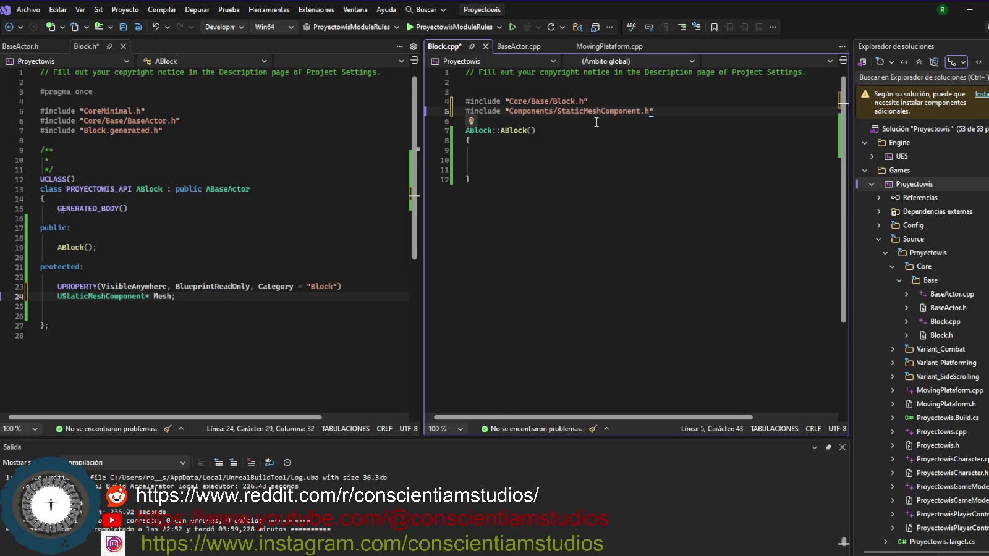
key("ctrl+s")
left_click(605, 159)
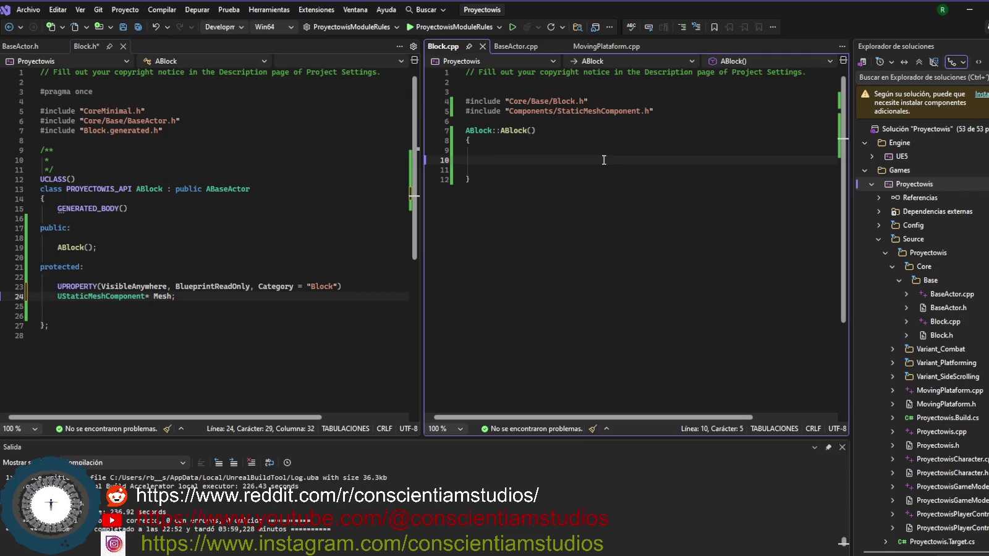
type("Prima")
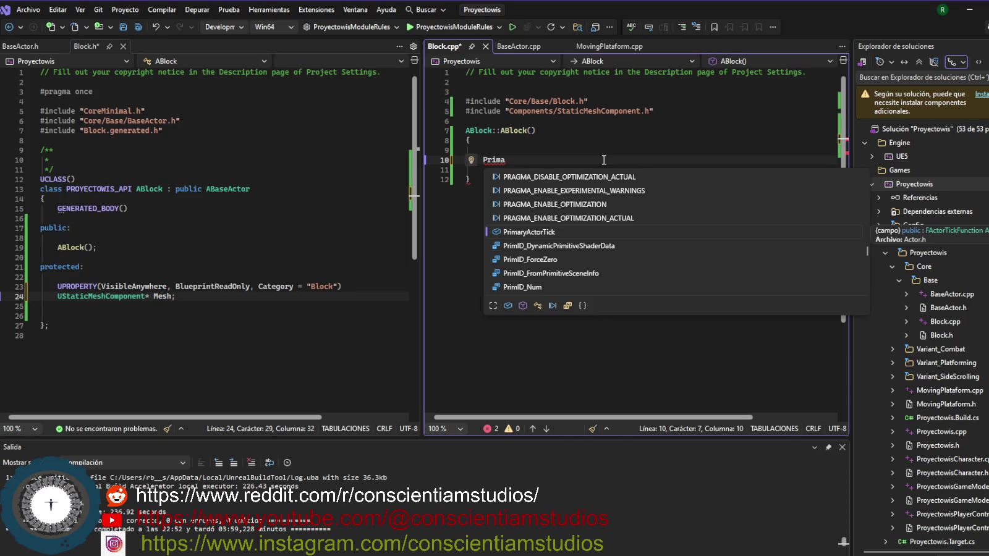
type("ryActor")
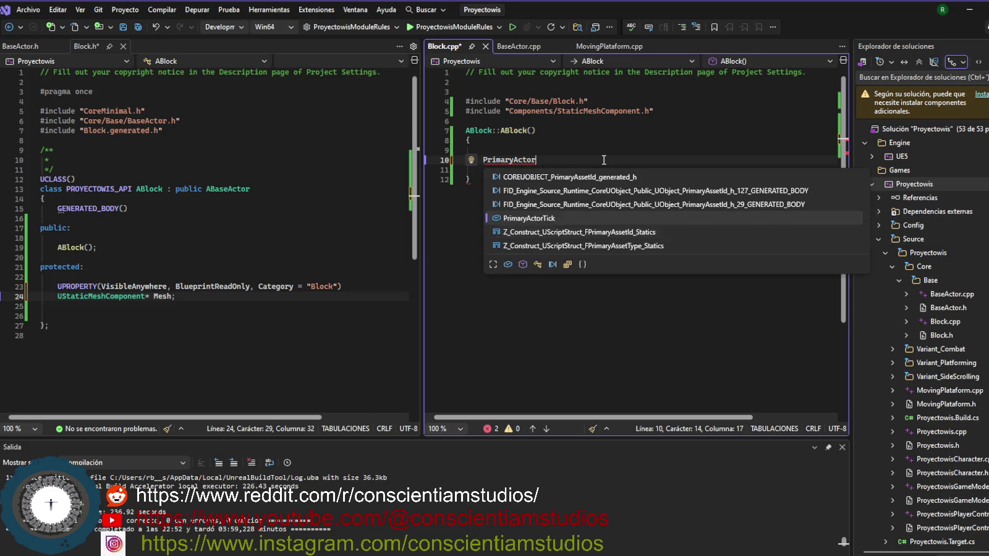
- Set PrimaryActorTick.bCanEverTick = false in the ABlock constructor and paste the Mesh setup code below
key("Tab")
type(".")
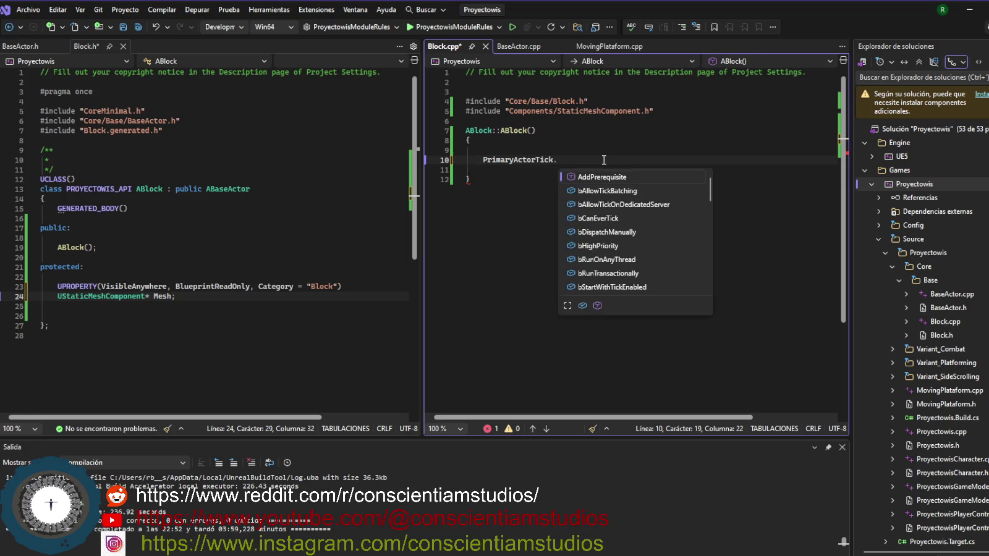
type("bCan")
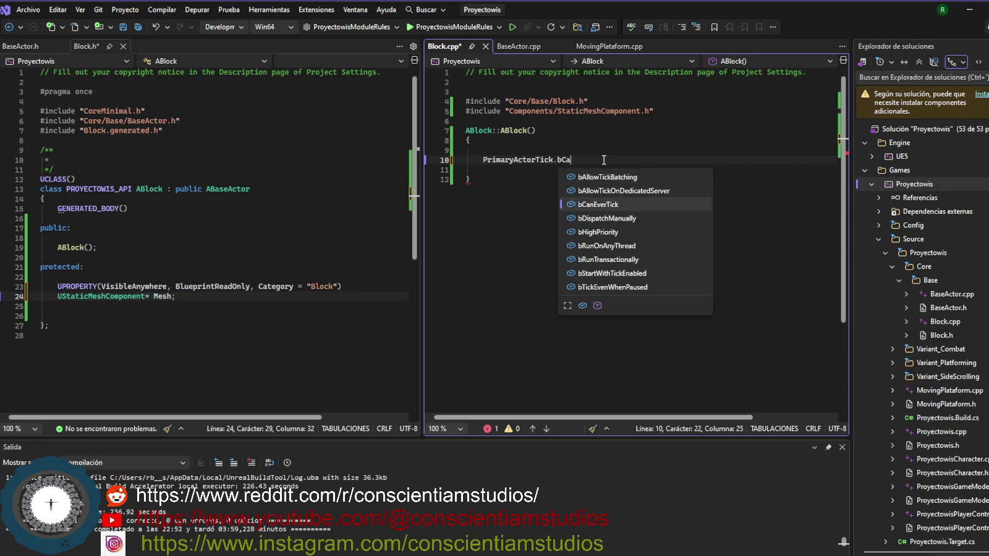
key("Up")
key("Tab")
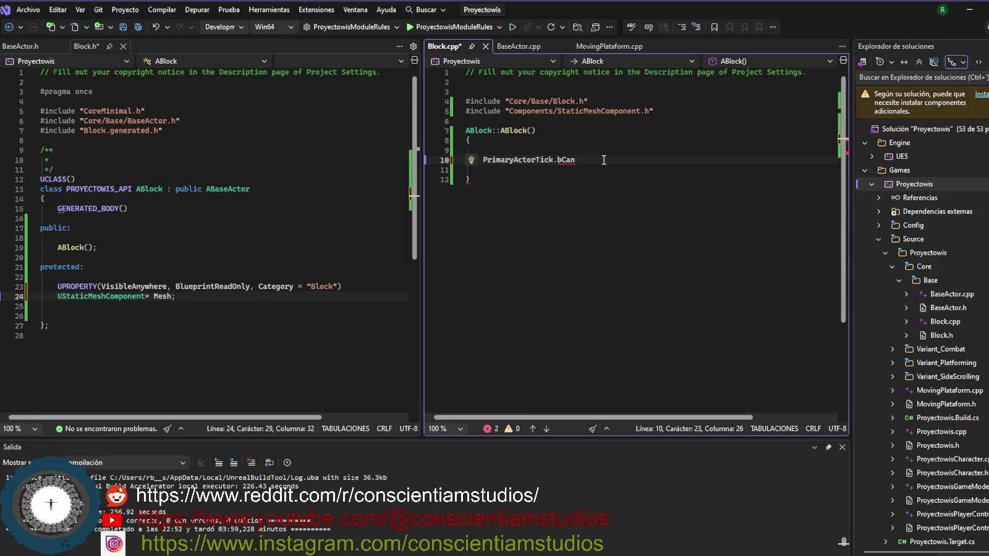
type("= false")
type(";")
key("Return")
key("Return")
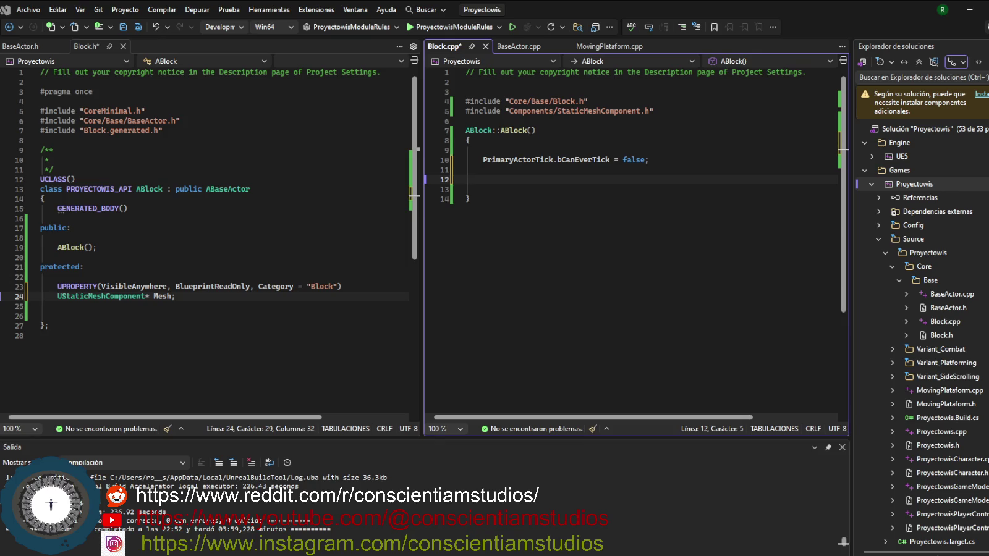
type("Mesh = CreateDefaultSubobject<UStaticMeshComponent>(TEXT(\"Mesh\"));     RootComponent = Mesh;      // Opcional pero recomendable     Mesh->SetMobility(EComponentMobility::Static);      // Colisión básica     Mesh->SetCollisionEnabled(ECollisionEnabled::QueryAndPhysics);     Mesh->SetSimulatePhysics(false);")
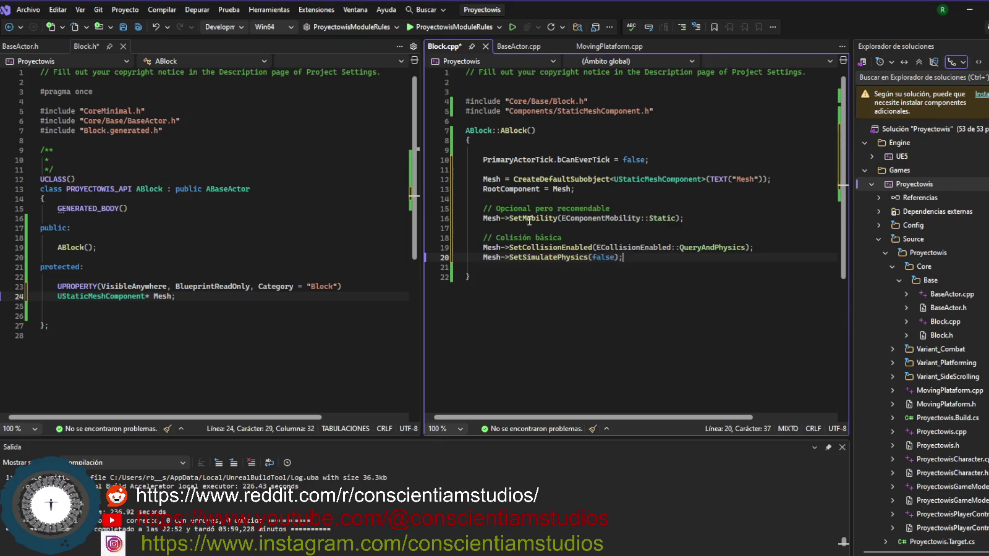
- Save Block.cpp with the Mesh root-component and collision setup in the constructor
key("ctrl+s")
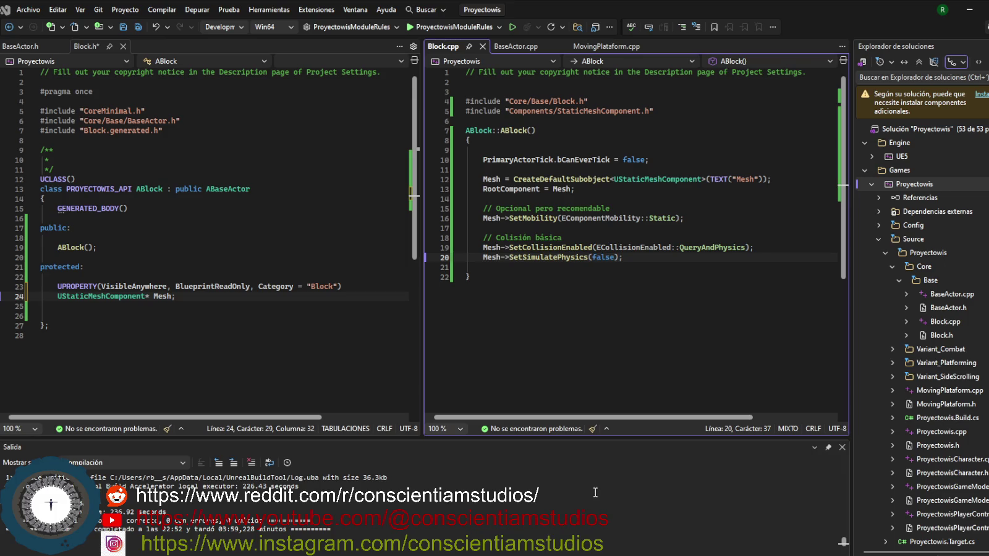
- Run Recompilar (Rebuild) on the Proyectowis project from Solution Explorer
right_click(910, 184)
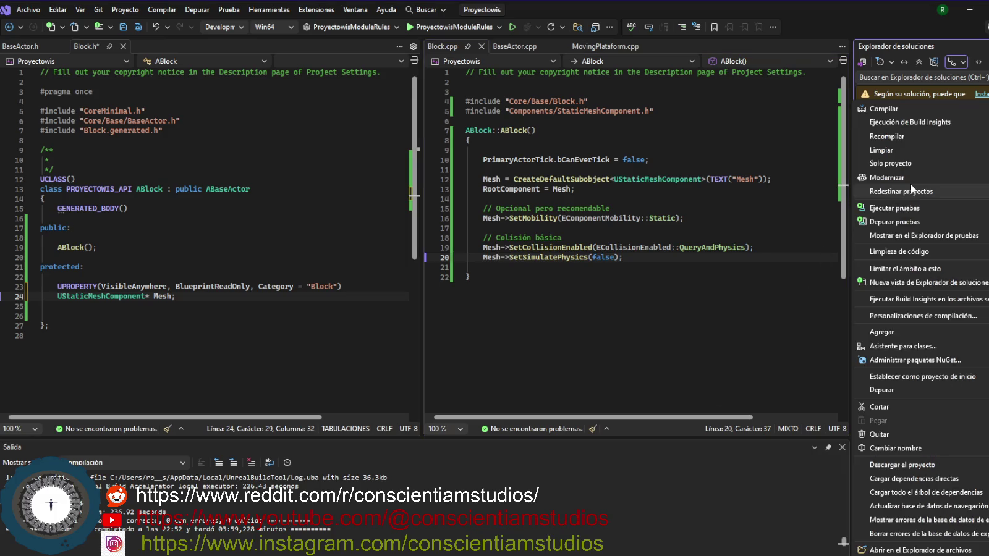
left_click(920, 137)
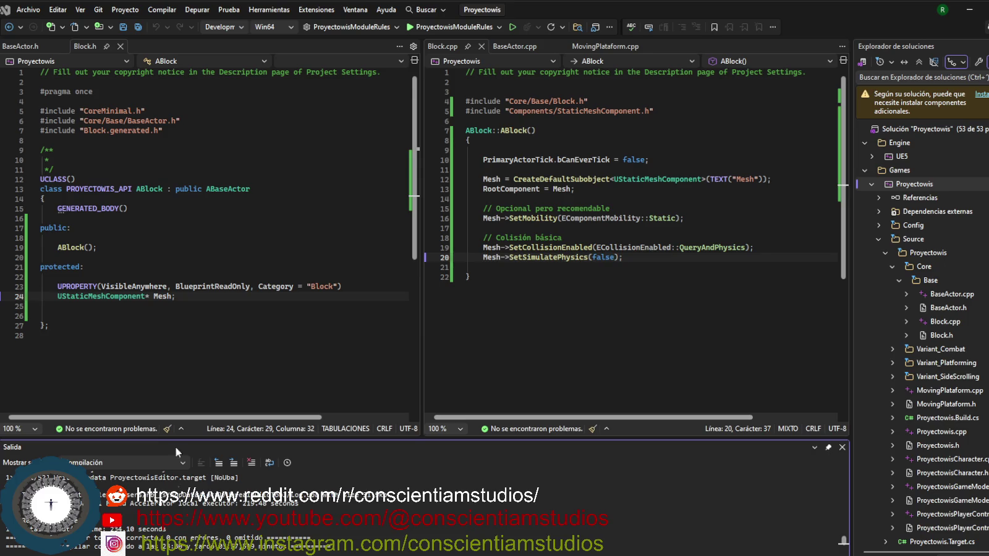
- Scroll through the Output build log to confirm the rebuild succeeded with 0 errors
scroll(432, 507, "up", 5)
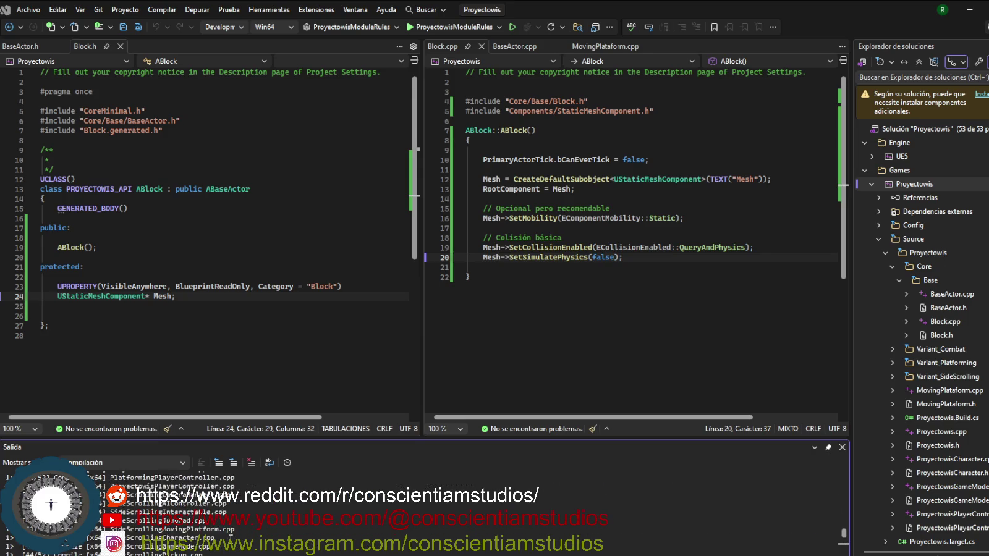
scroll(230, 538, "up", 2)
scroll(230, 538, "up", 7)
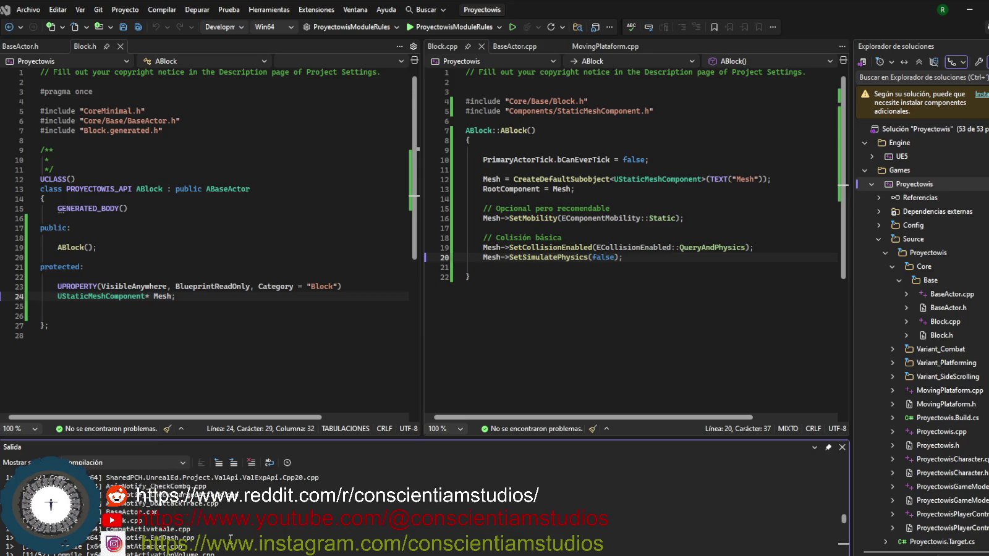
scroll(230, 538, "down", 15)
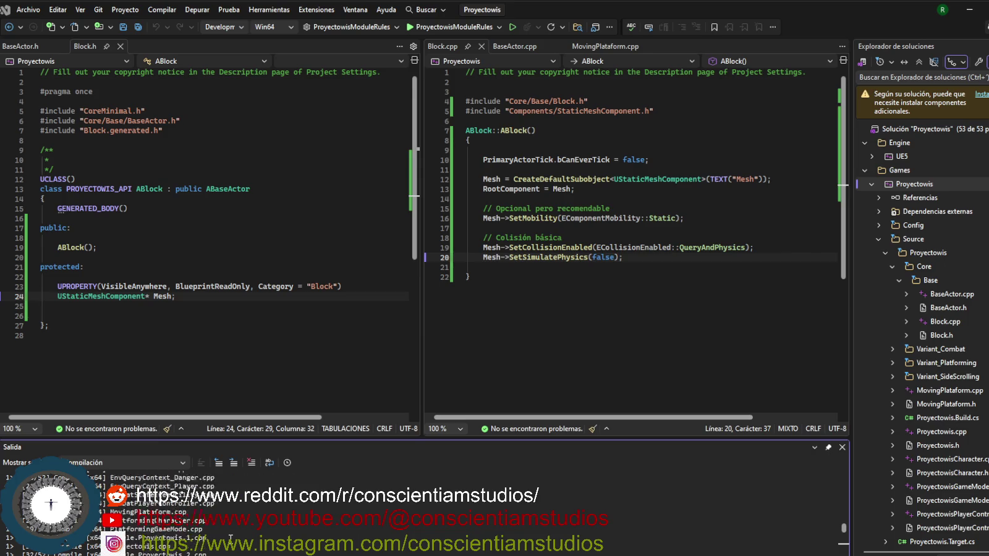
scroll(410, 518, "down", 5)
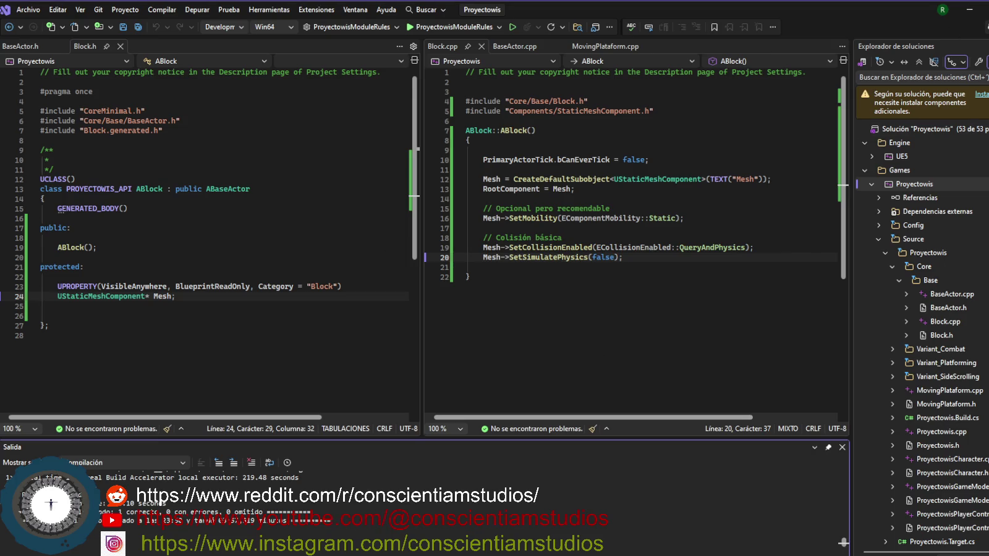
mouse_move(247, 553)
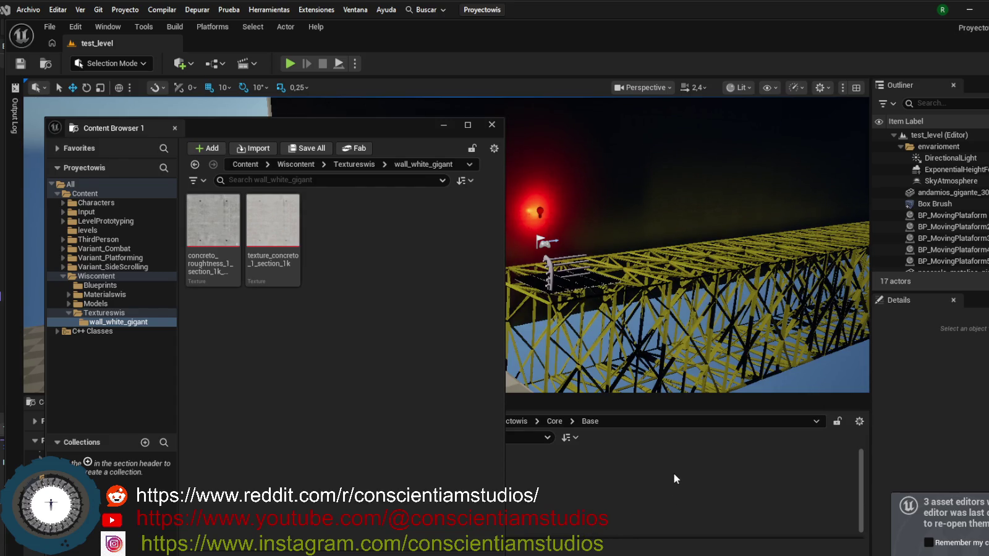
- Orbit the viewport to face the large black wall
left_click_drag(719, 362, 719, 362)
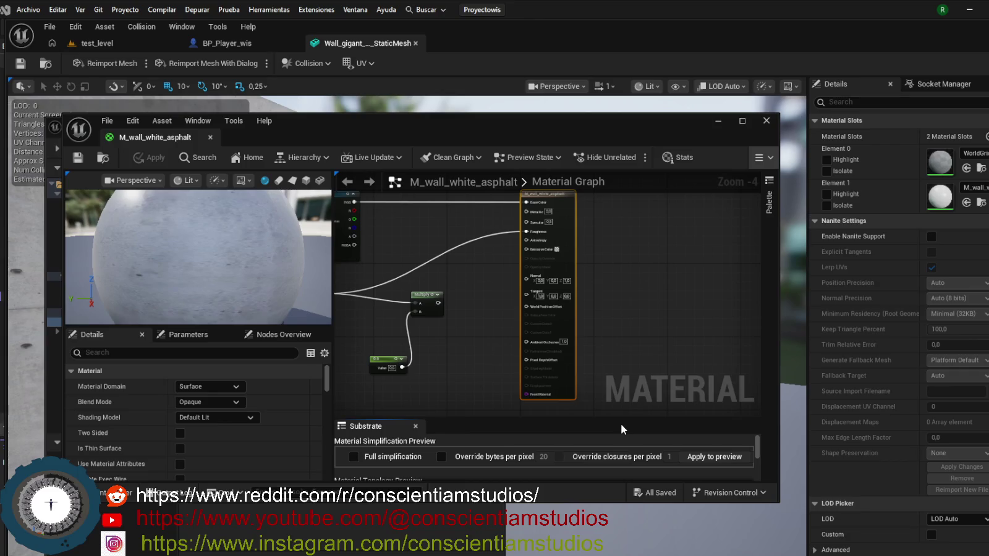
- Put away the wall material editor and floating Content Browser, return to test_level, and select Block
left_click(718, 122)
mouse_move(436, 124)
left_mouse_down()
mouse_move(276, 135)
mouse_move(47, 95)
left_mouse_up()
left_click_drag(314, 209, 321, 186)
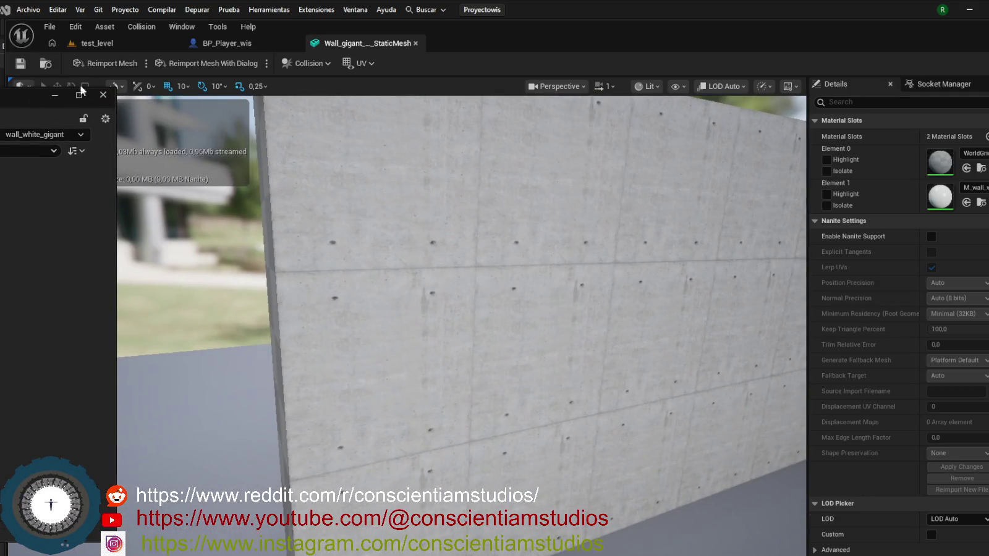
left_click(55, 95)
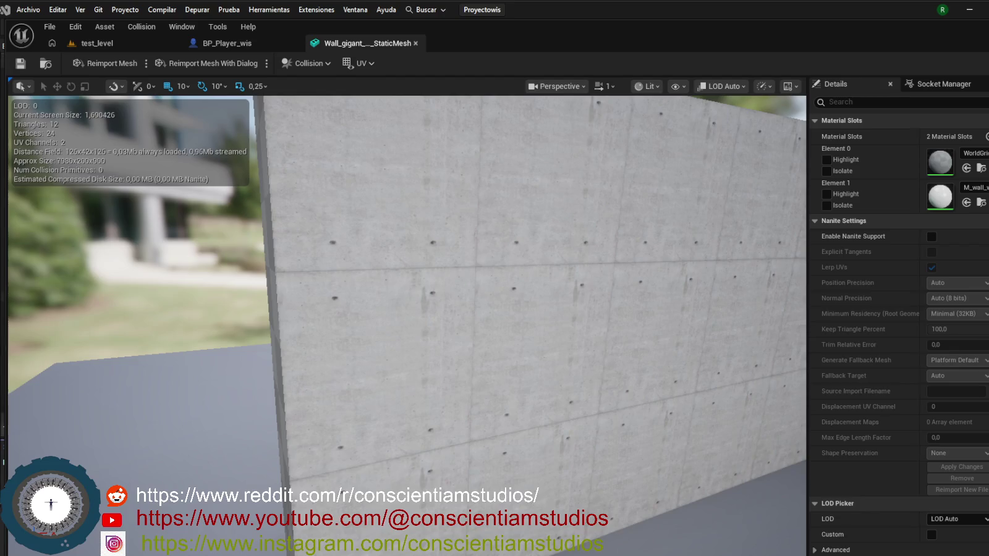
left_click(131, 43)
mouse_move(523, 203)
left_mouse_down()
mouse_move(574, 207)
mouse_move(543, 204)
mouse_move(387, 400)
left_mouse_up()
left_click(250, 479)
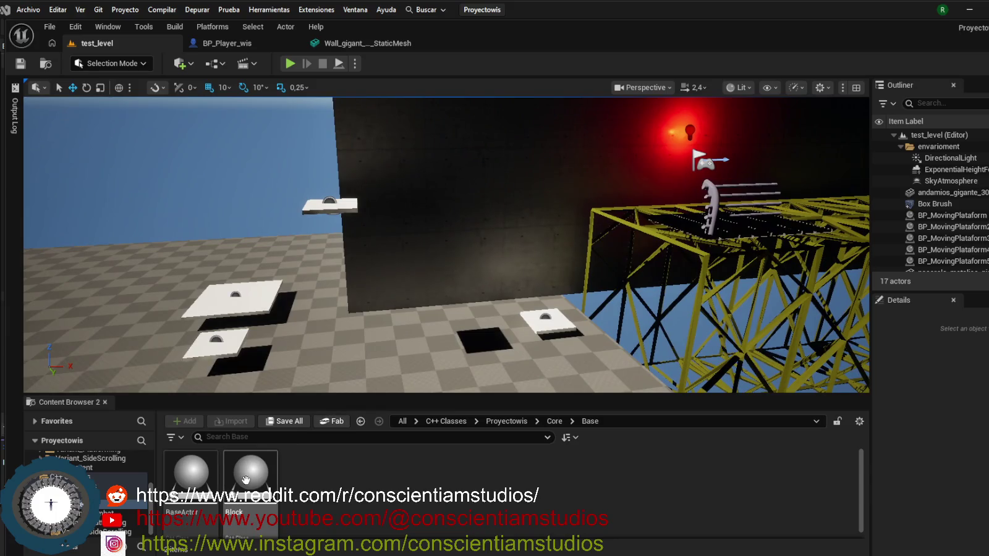
- Place a Block actor, give it a pillar mesh, and move it up and sideways
mouse_move(318, 379)
left_mouse_down()
mouse_move(337, 348)
mouse_move(332, 281)
left_mouse_up()
mouse_move(371, 309)
left_mouse_down()
mouse_move(364, 260)
mouse_move(365, 290)
left_mouse_up()
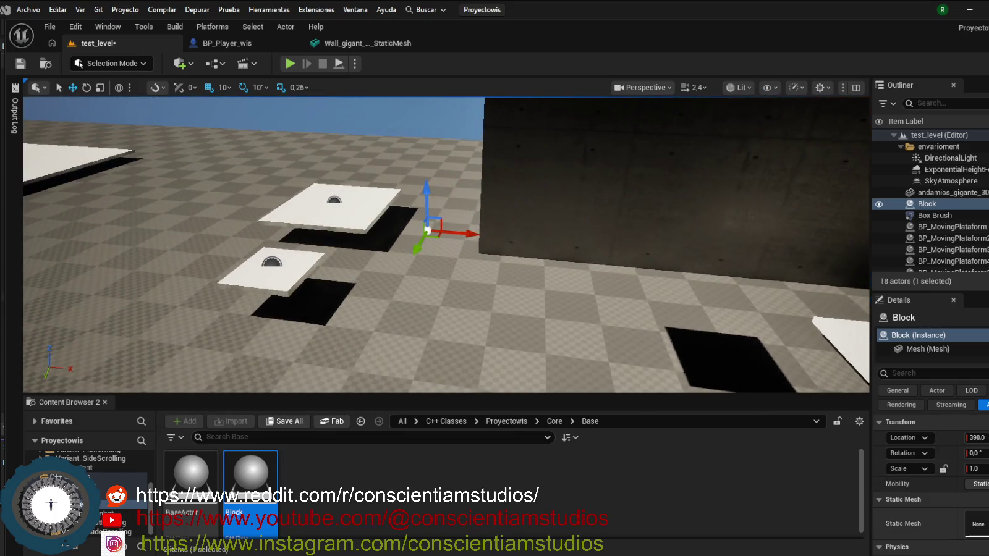
left_click(976, 524)
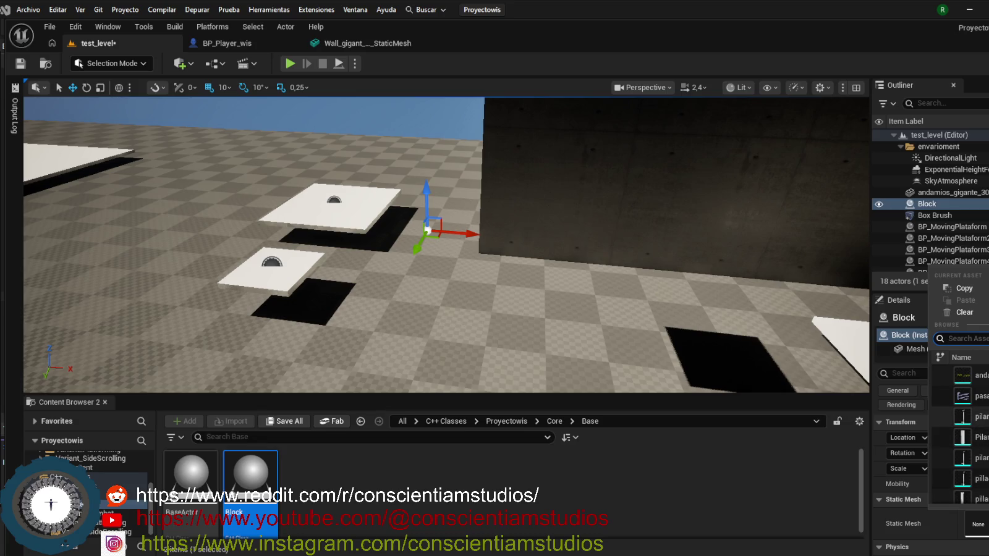
left_click(974, 417)
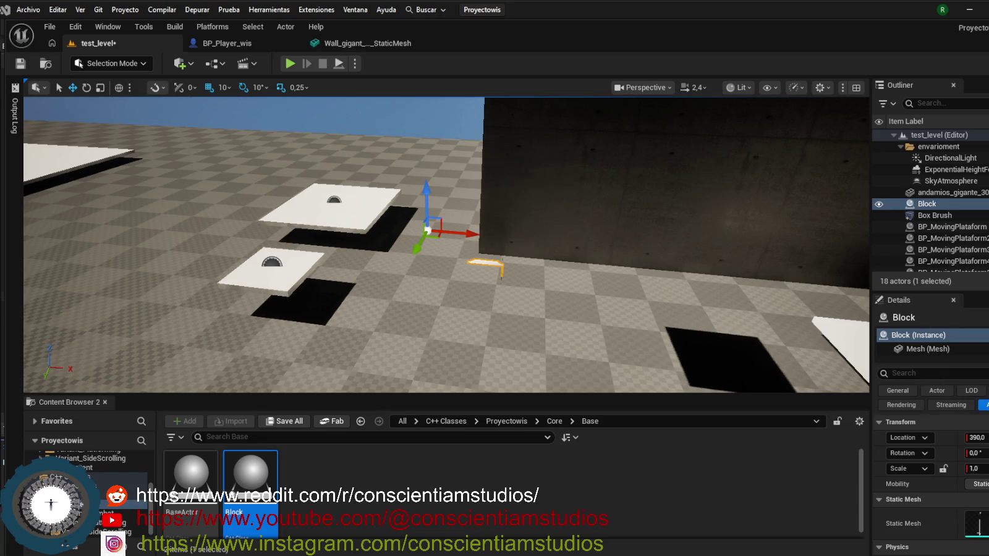
left_click_drag(426, 212, 425, 151)
mouse_move(417, 183)
left_mouse_down()
mouse_move(494, 238)
mouse_move(457, 241)
mouse_move(467, 278)
mouse_move(418, 253)
left_mouse_up()
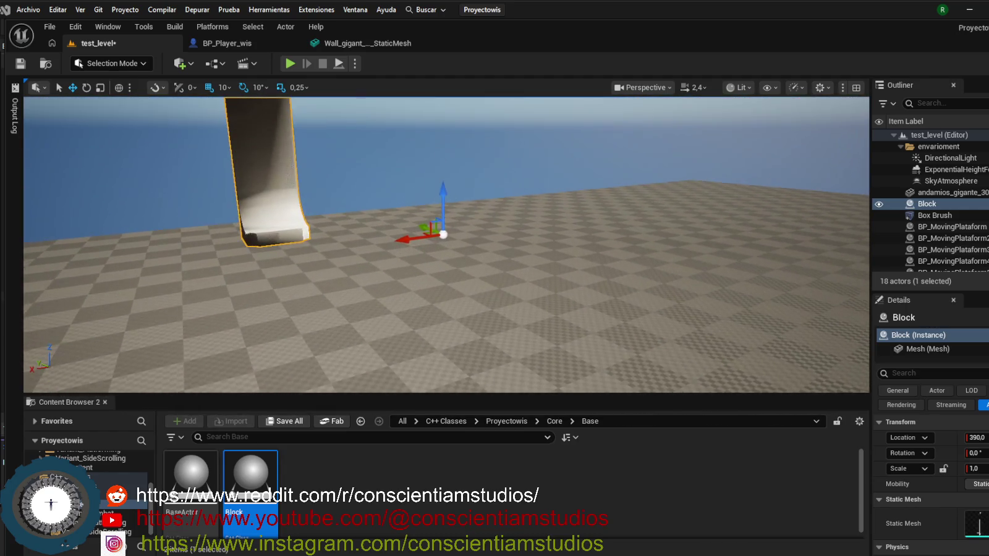
- Delete the pillar Block and drop a new Block onto the floor near the wall and bridge
key("Delete")
mouse_move(420, 325)
left_mouse_down()
mouse_move(433, 290)
mouse_move(386, 349)
left_mouse_up()
mouse_move(272, 470)
left_mouse_down()
mouse_move(321, 432)
mouse_move(325, 326)
mouse_move(346, 308)
mouse_move(344, 268)
left_mouse_up()
left_click(978, 524)
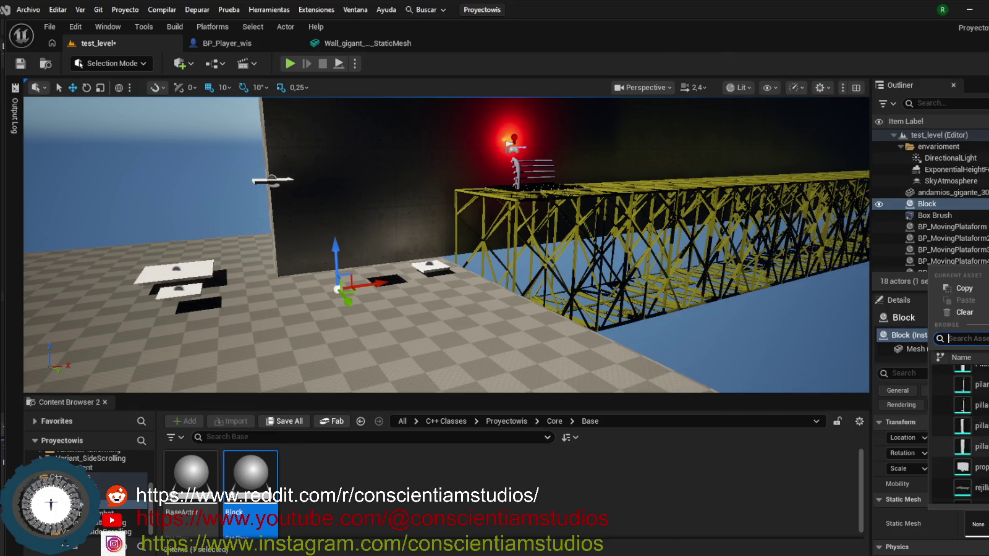
- Give the new Block a pillar mesh, then swap it for a cylinder mesh
left_click(973, 425)
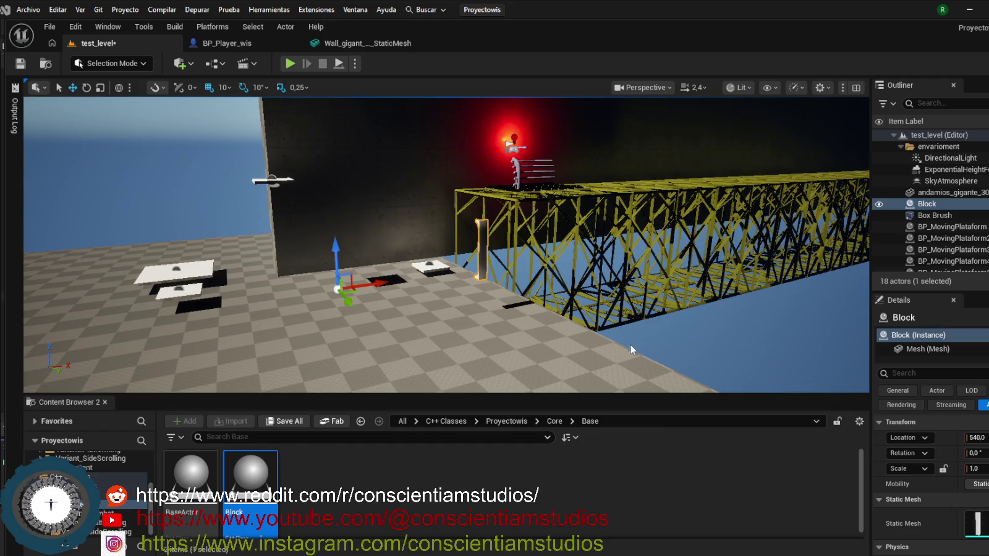
key("f")
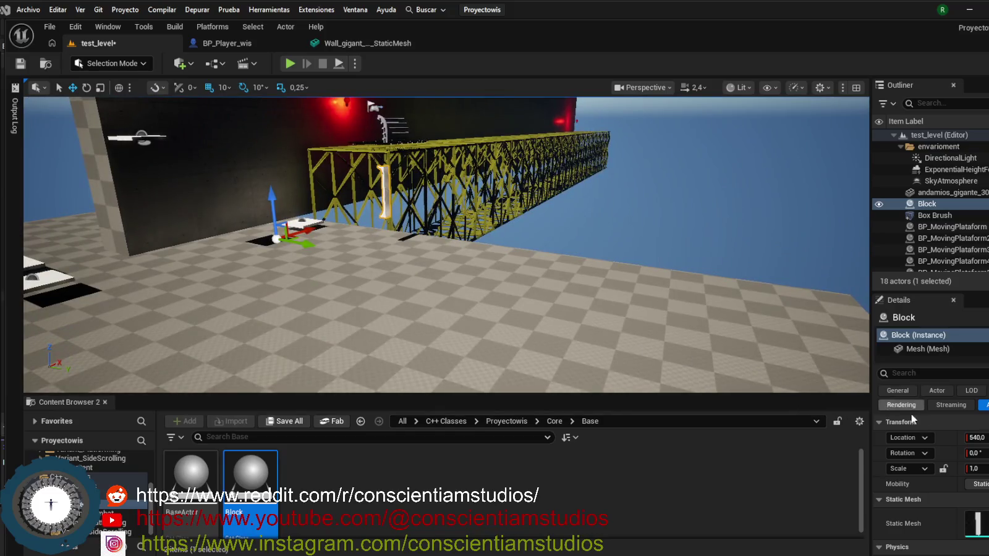
left_click(986, 523)
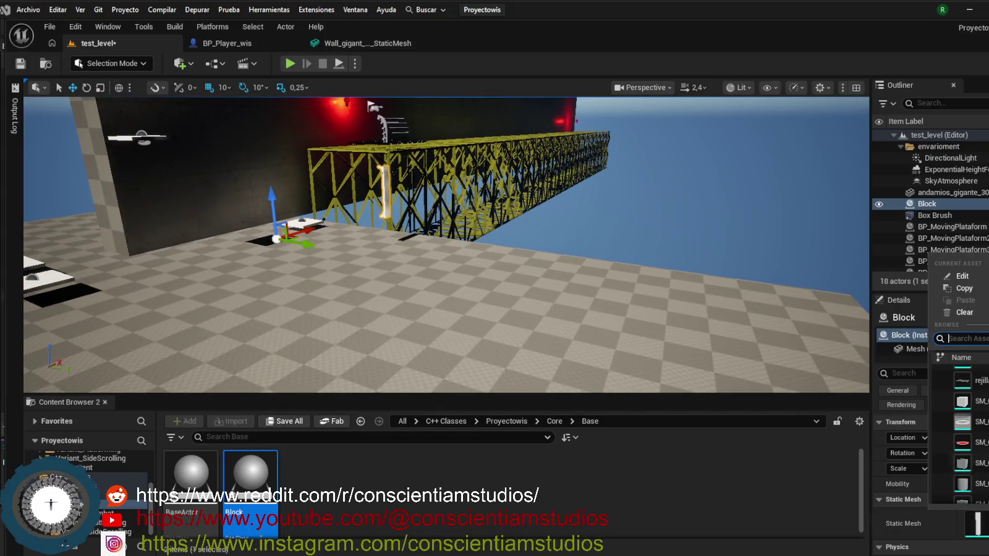
scroll(961, 448, "down", 10)
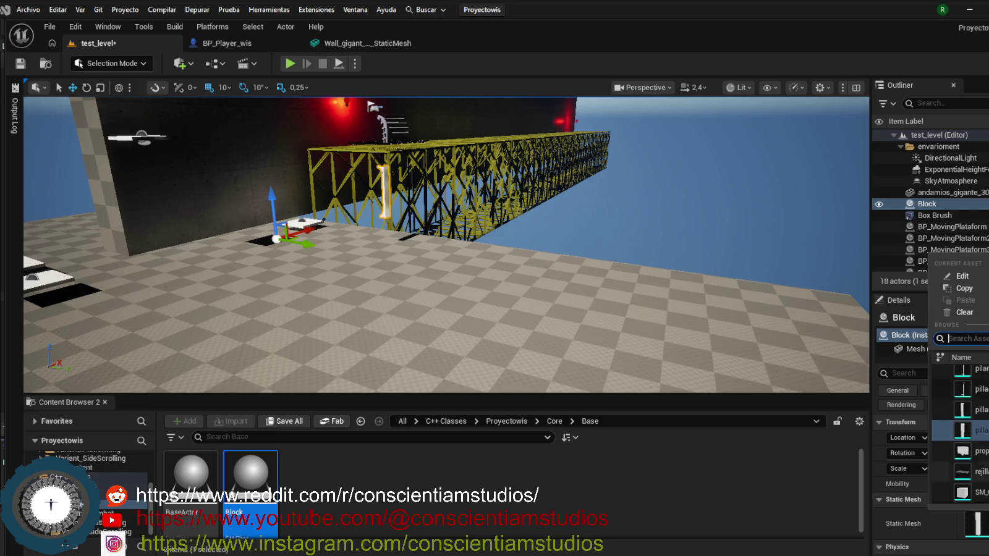
scroll(961, 433, "up", 3)
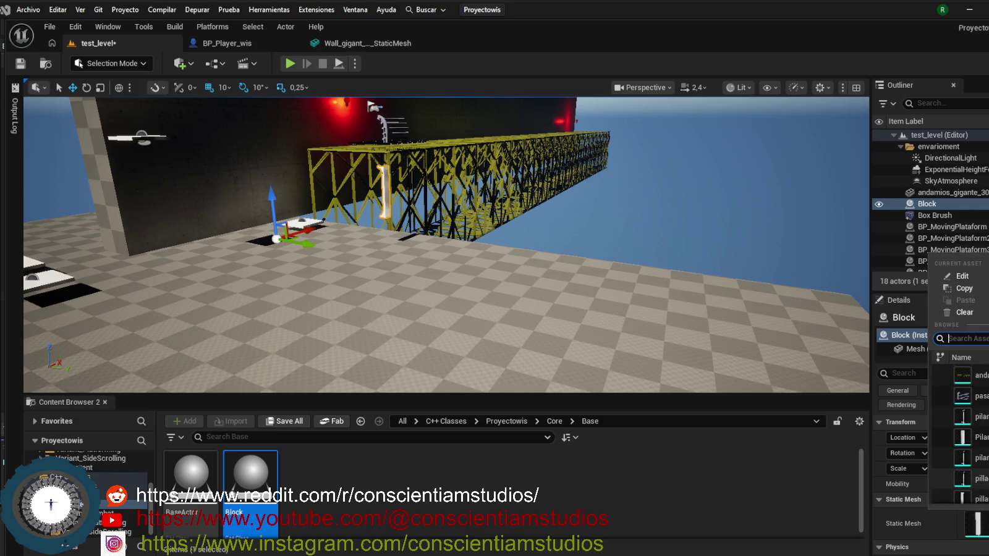
scroll(960, 433, "down", 3)
scroll(961, 433, "down", 5)
scroll(961, 432, "down", 5)
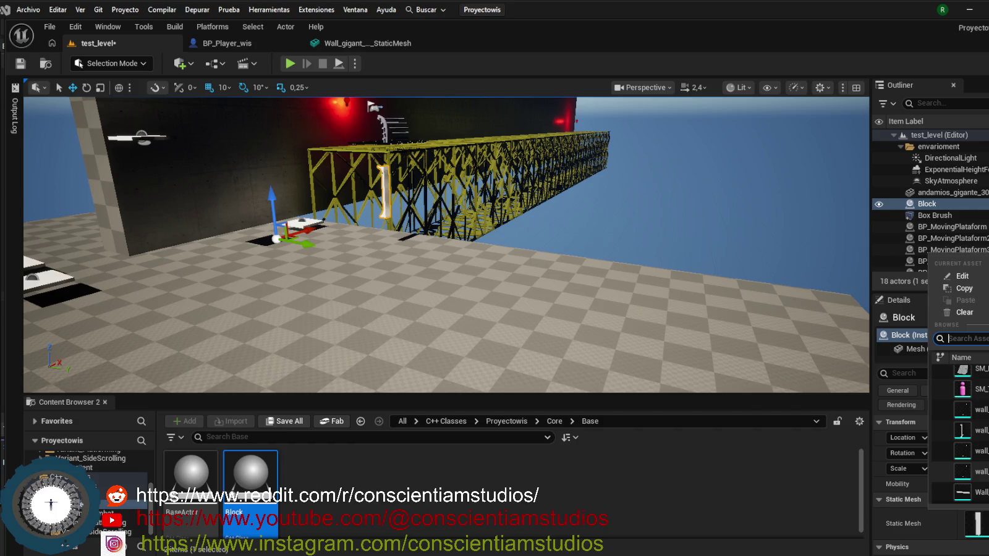
scroll(960, 432, "down", 1)
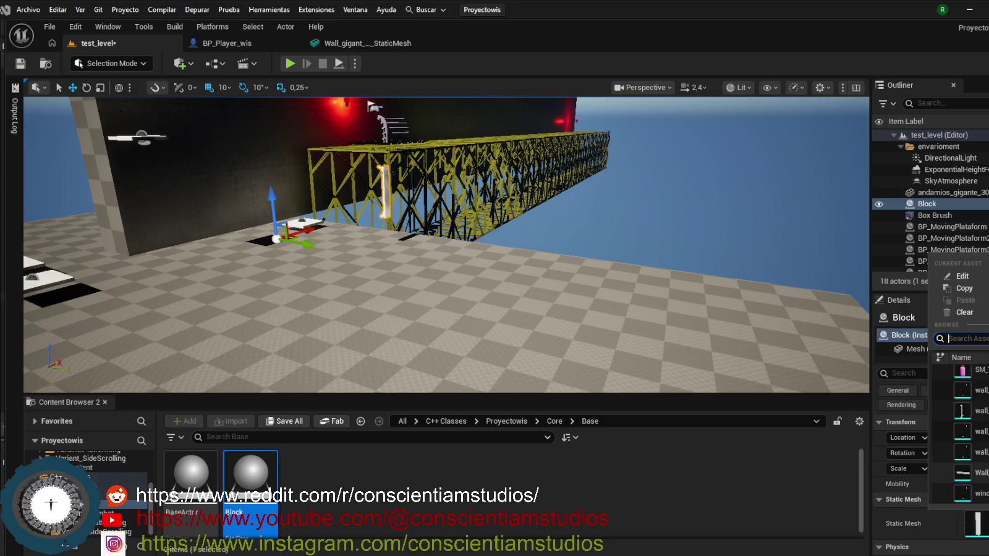
mouse_move(962, 493)
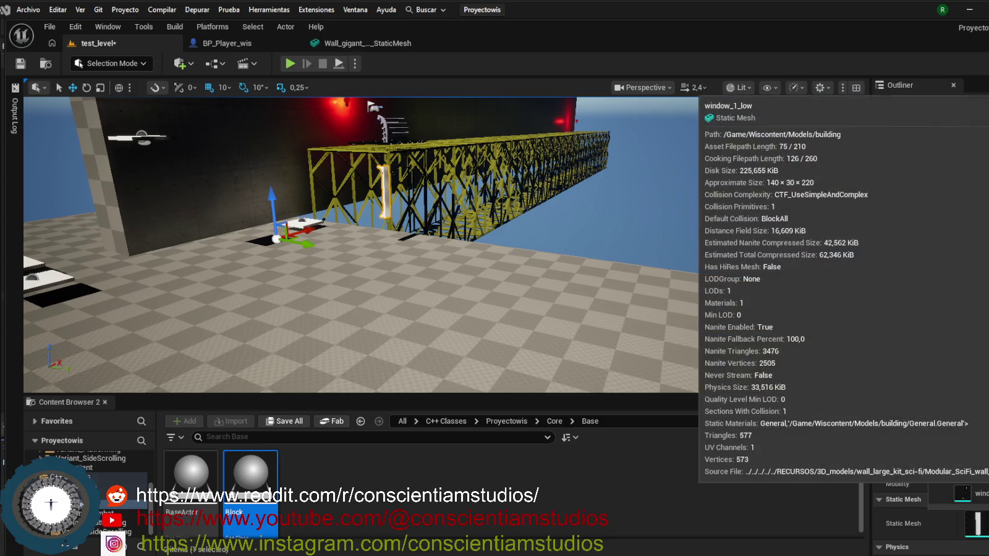
scroll(960, 433, "up", 1)
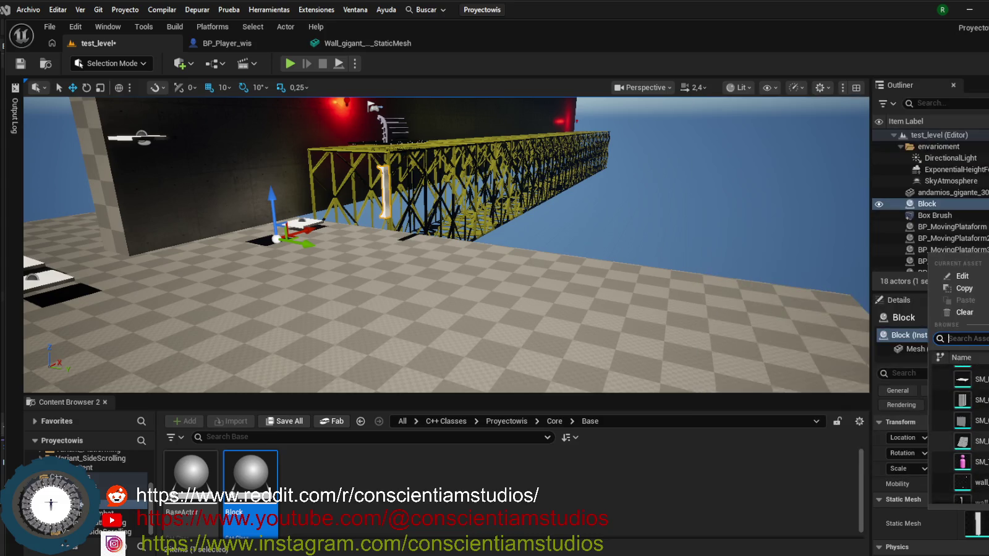
scroll(961, 433, "up", 2)
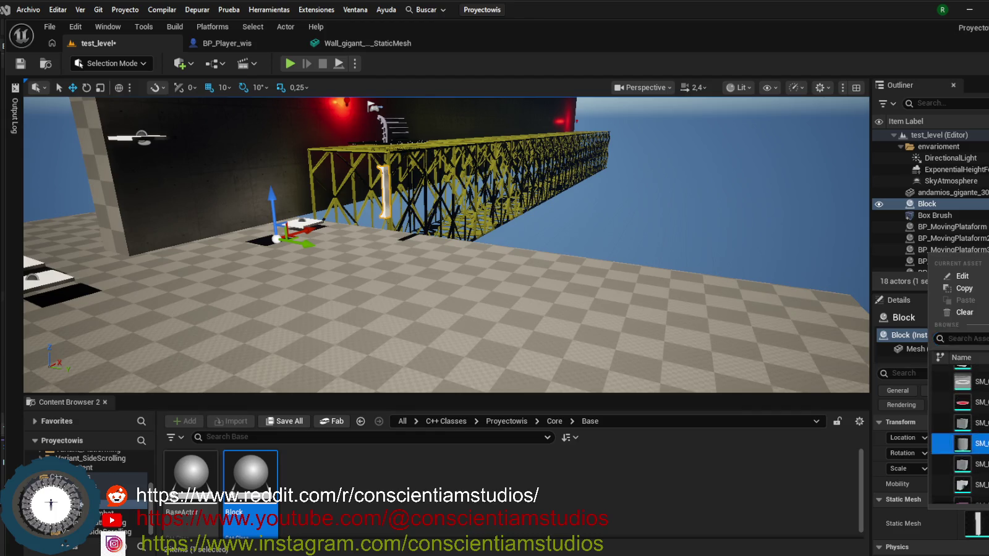
left_click(962, 443)
- Fly to the cylinder Block and delete it from the level
key("w")
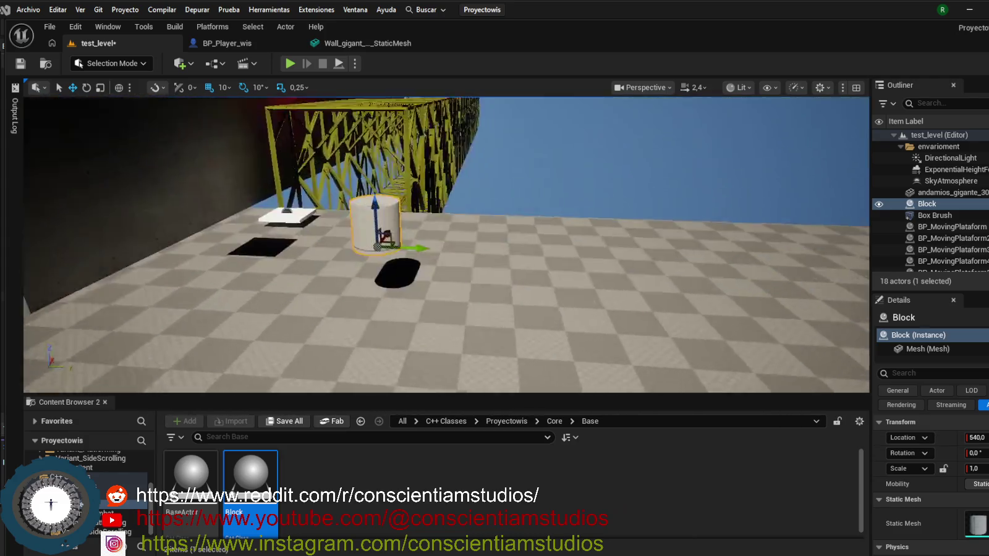
key("s")
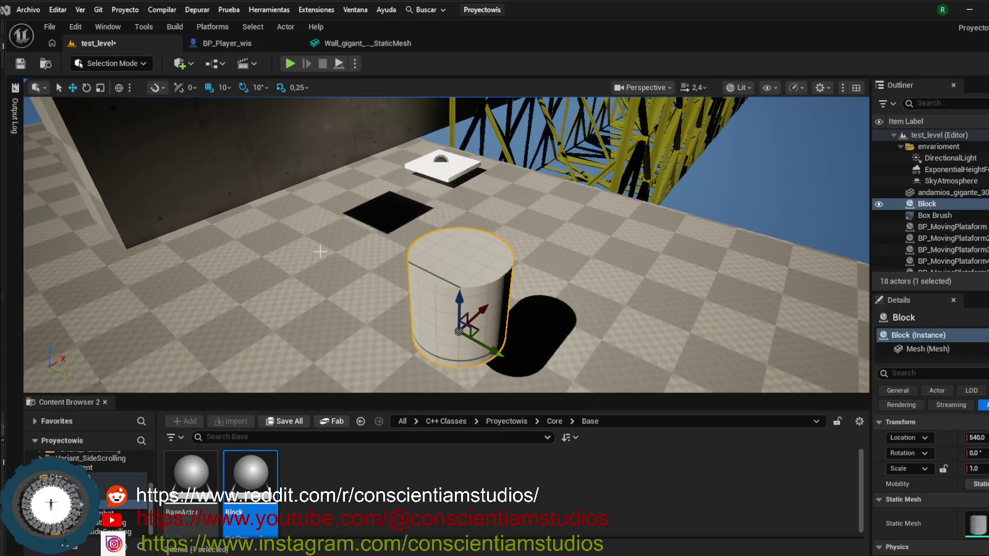
key("Delete")
- Look around the wall and floor, then return to the Block code in Visual Studio
key("a")
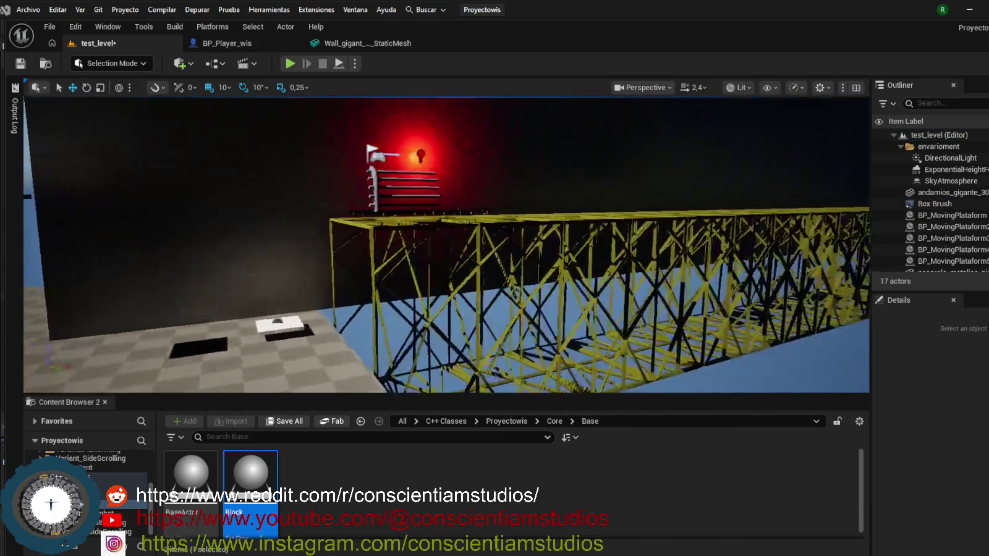
key("q")
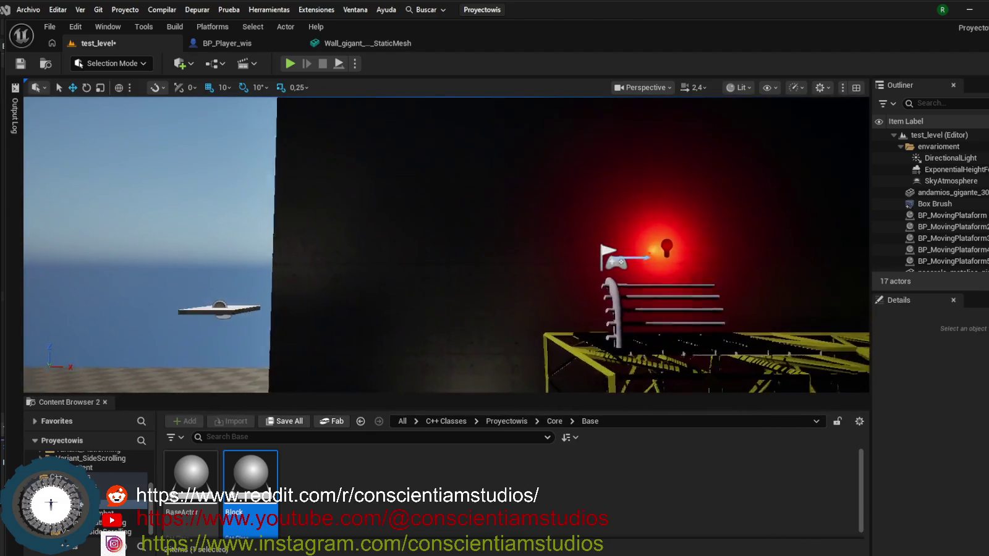
key("a")
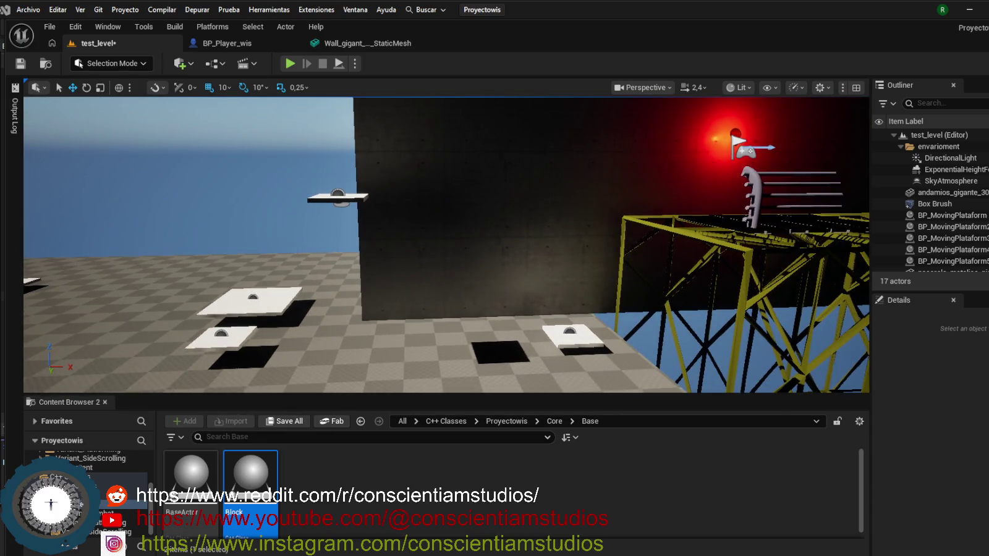
key("d")
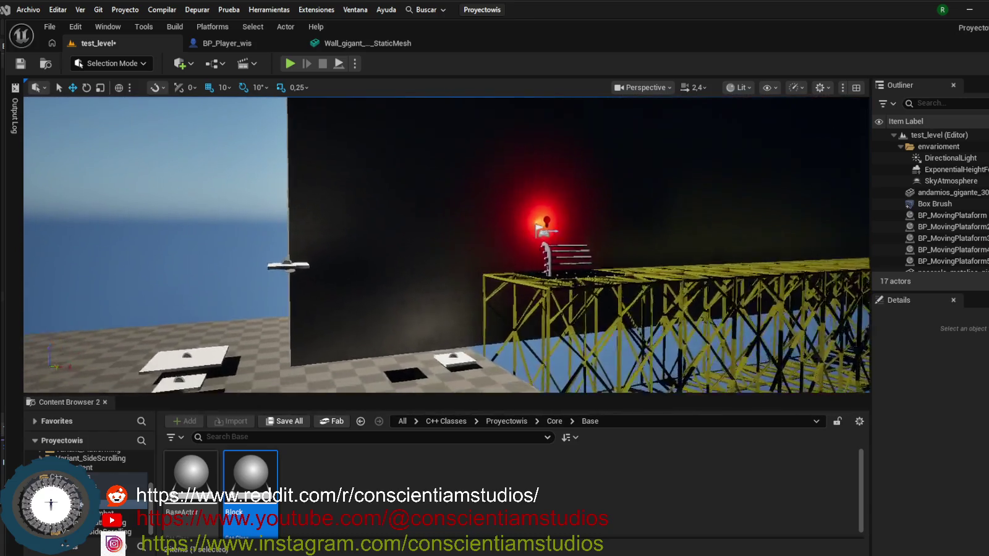
key("alt+Tab")
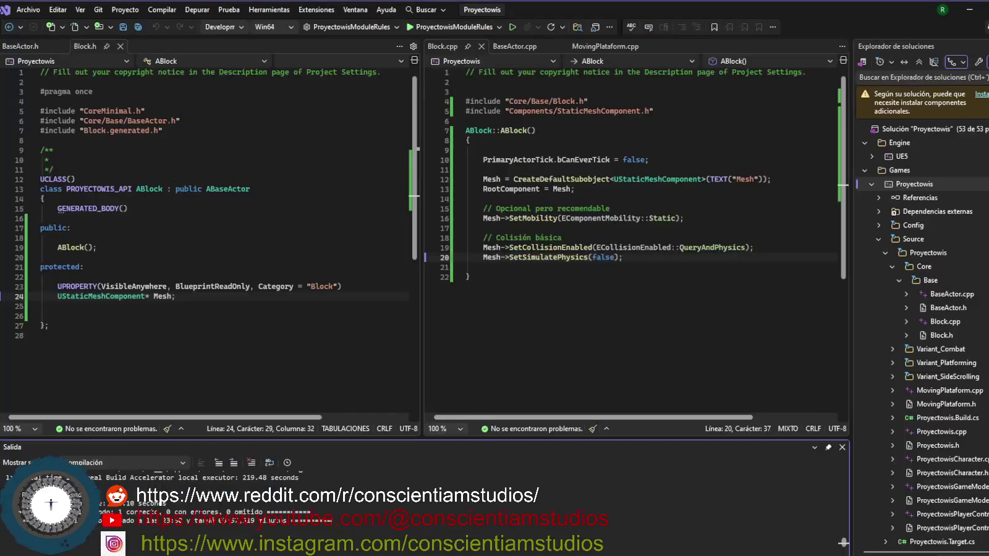
key("alt+Tab")
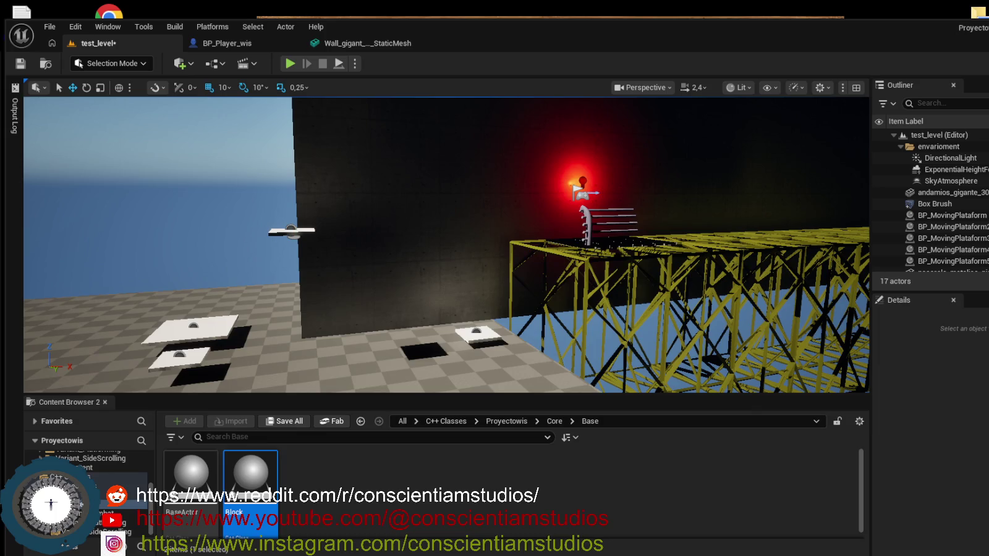
left_click(423, 513)
key("alt+Tab")
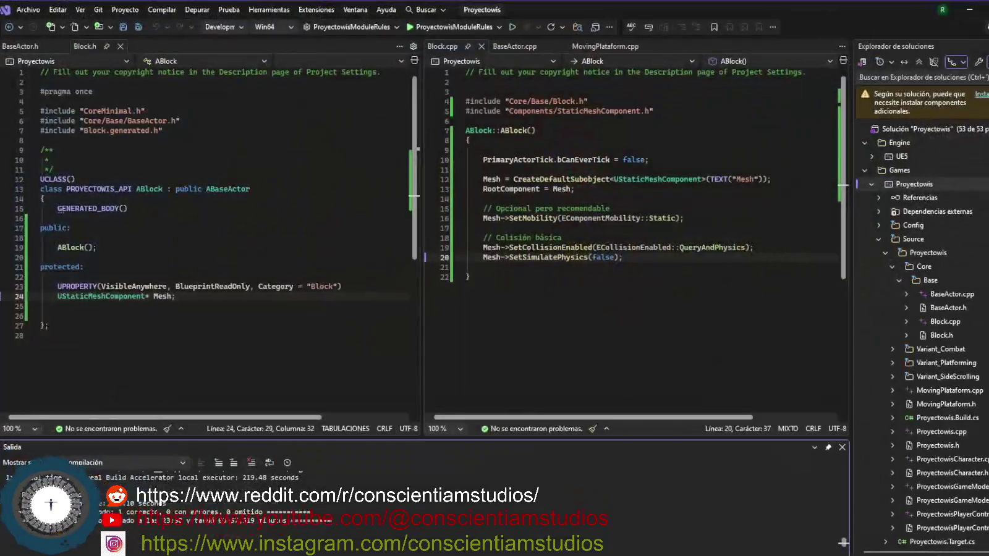
left_click(176, 307)
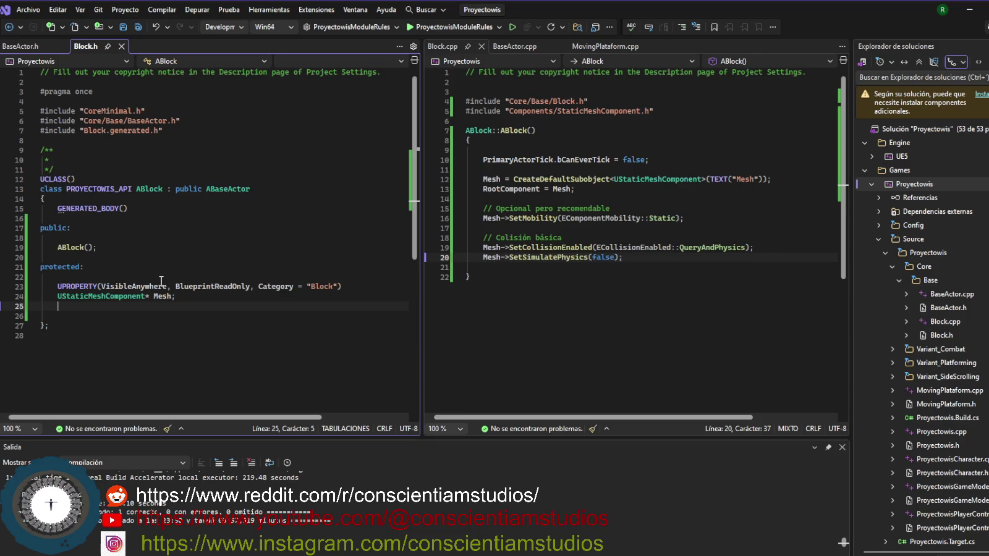
- Copy the existing UPROPERTY line and paste it under the ABlock() constructor
key("Return")
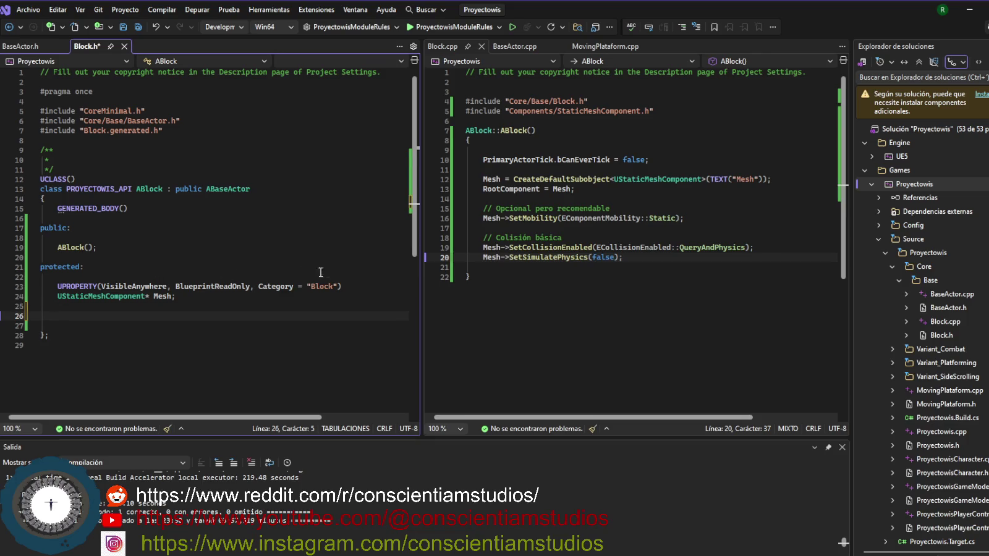
left_click_drag(347, 287, 59, 286)
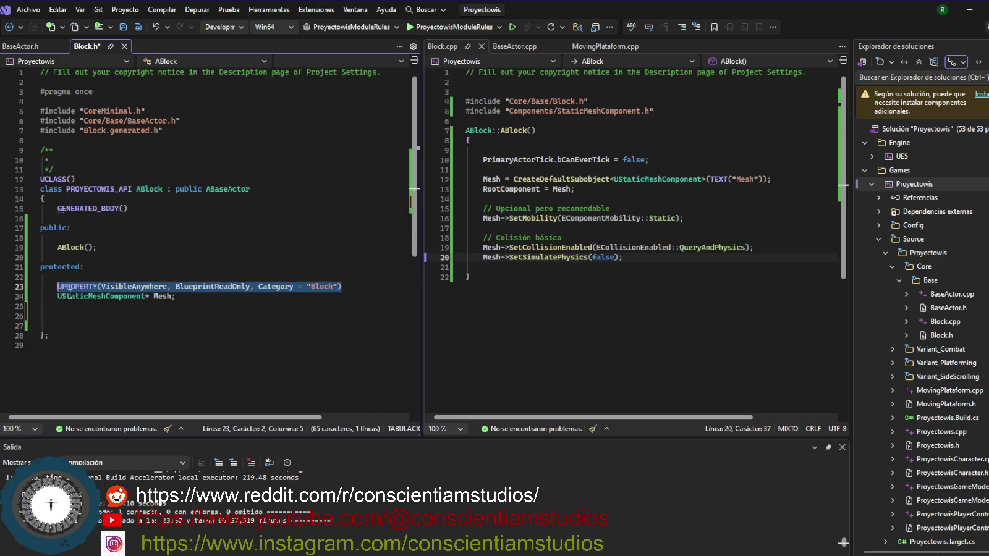
left_click(90, 307)
key("Return")
key("Return")
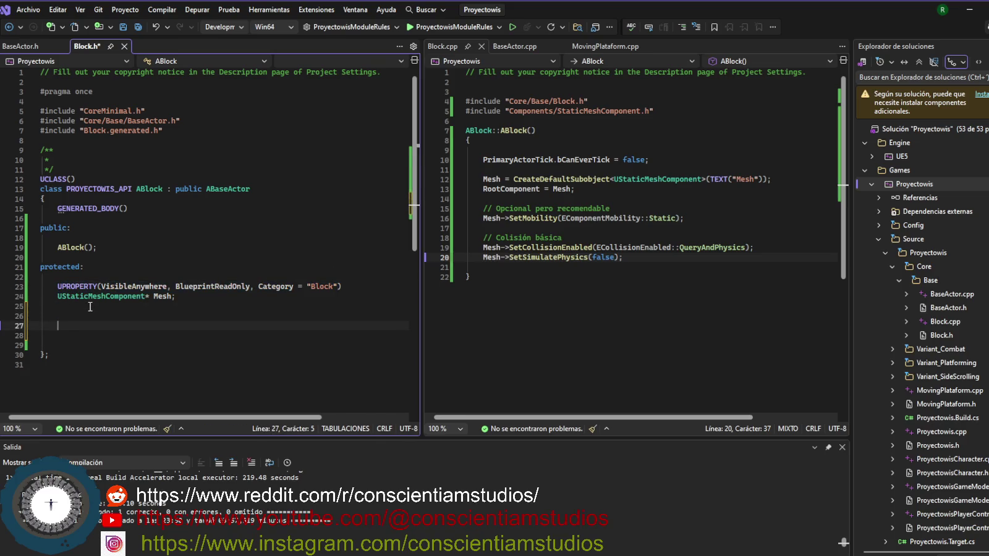
type("UPROPERTY(VisibleAnywhere, BlueprintReadOnly, Category = \"Block\")")
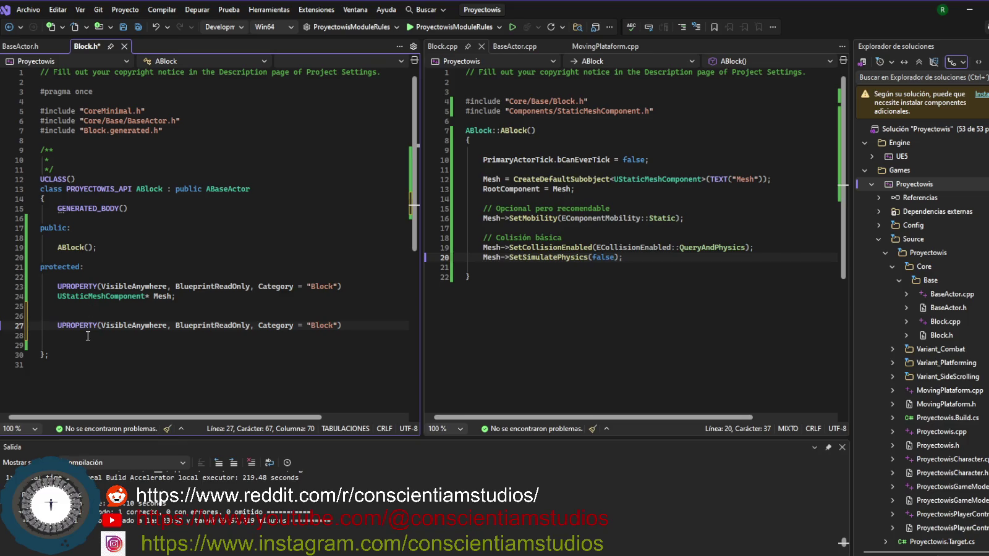
left_click_drag(73, 336, 53, 324)
key("ctrl+c")
key("Delete")
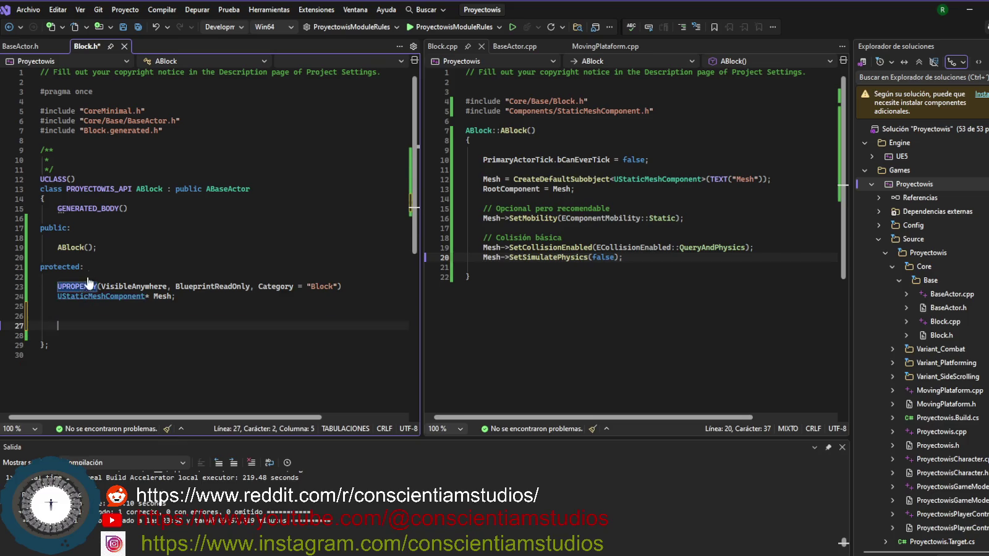
left_click(116, 247)
key("Return")
key("Return")
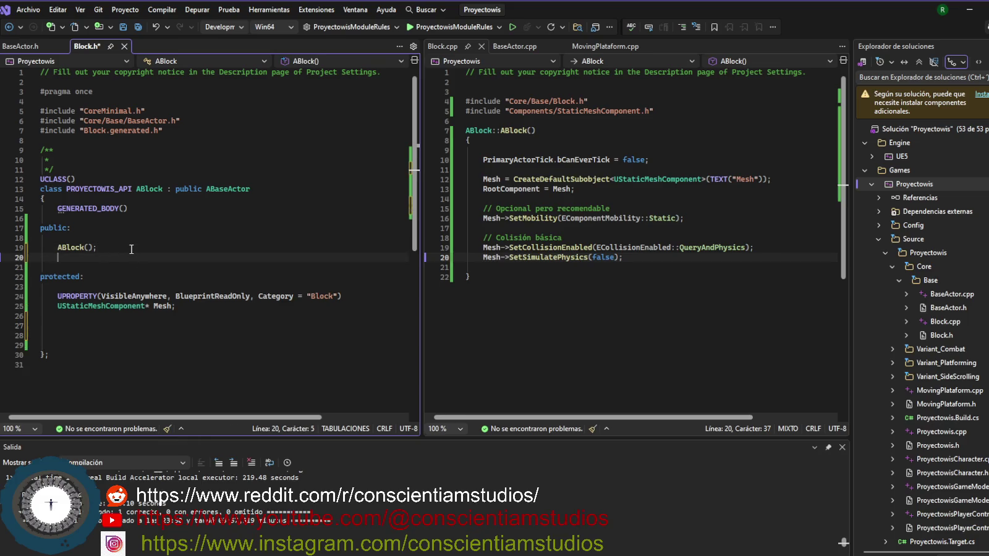
key("ctrl+v")
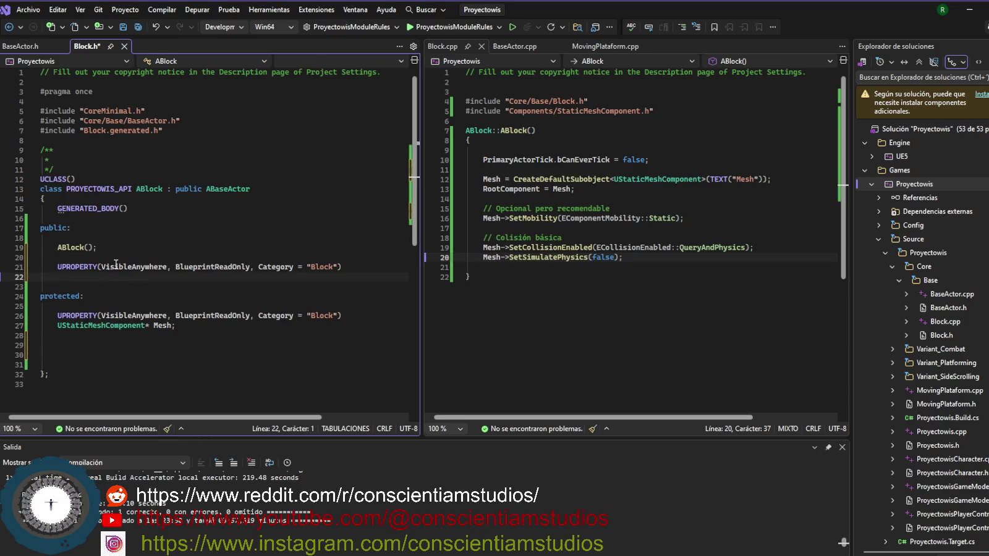
- Change it to UPROPERTY(EditAnywhere, Category = "Block") and declare float BlockSize = 100.0f;
left_click(132, 267)
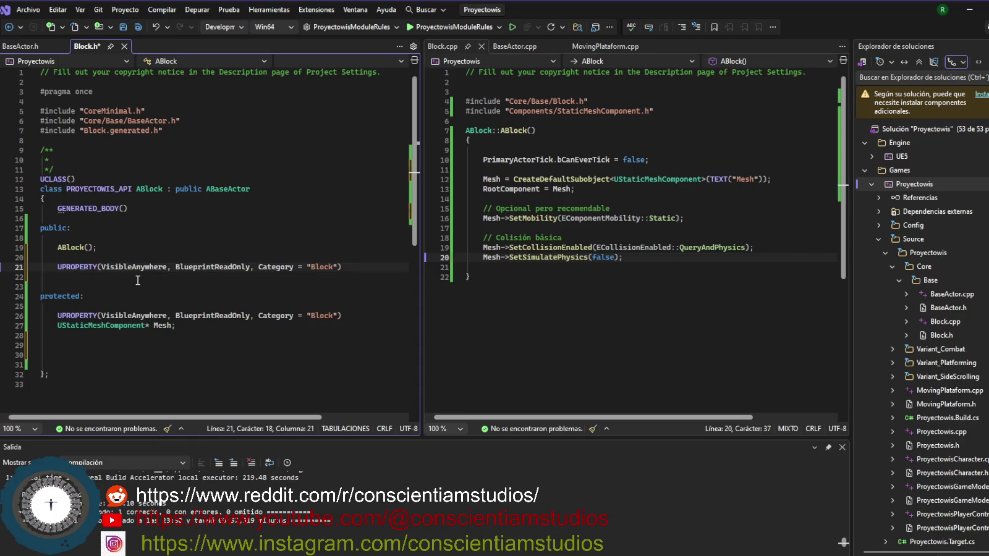
key("BackSpace")
key("BackSpace")
key("BackSpace")
key("BackSpace")
key("BackSpace")
type("Edit")
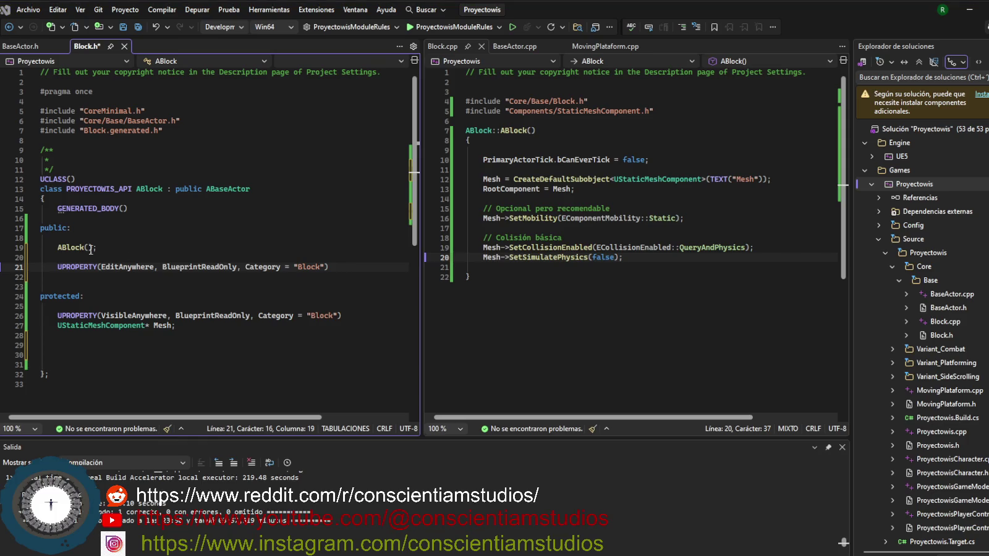
left_click_drag(241, 267, 162, 267)
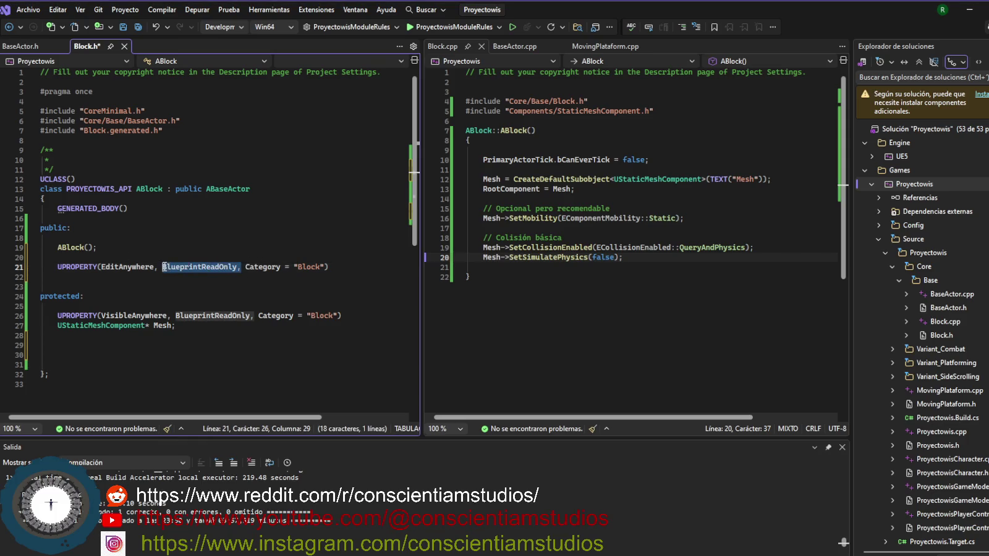
key("BackSpace")
left_click(249, 267)
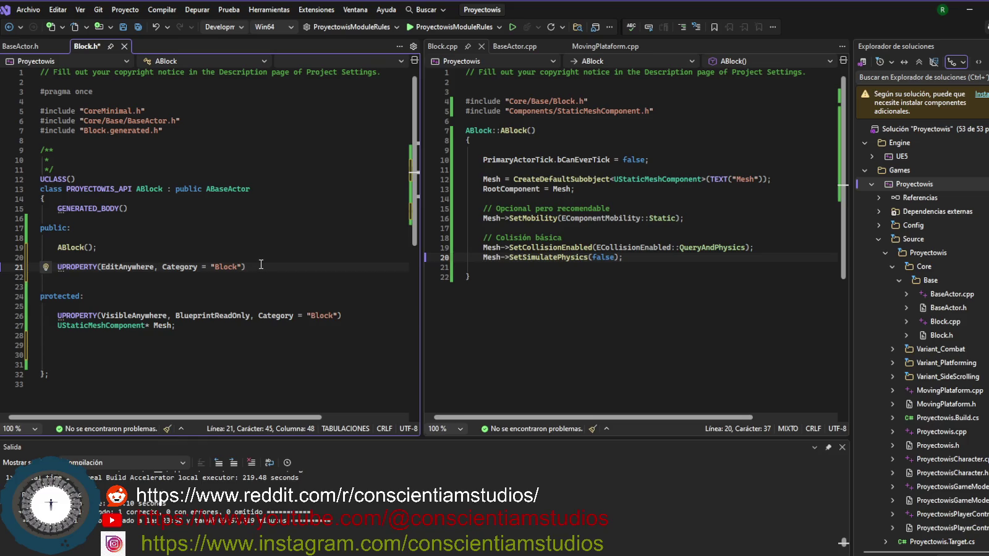
key("Return")
type("float BlockSize = 10")
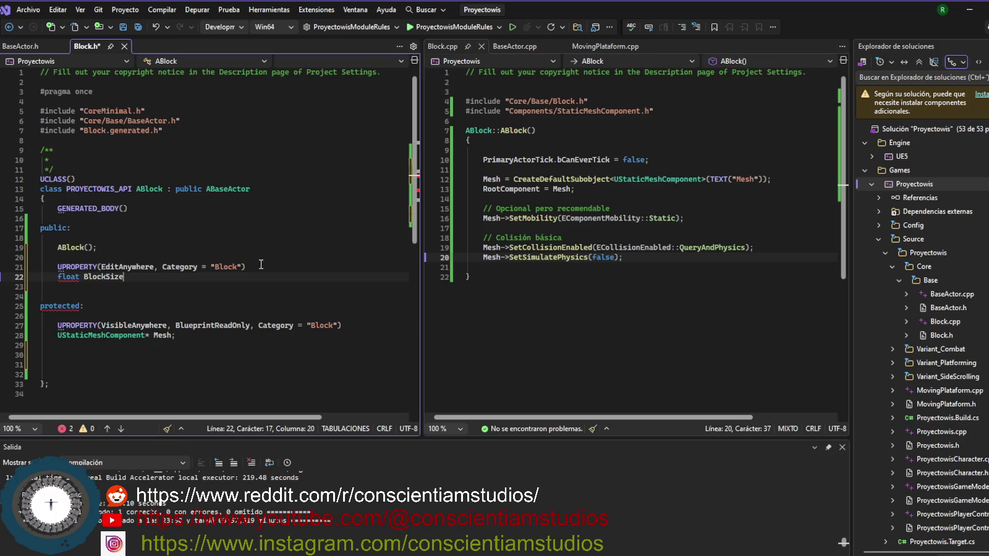
type("0.0f")
type(";")
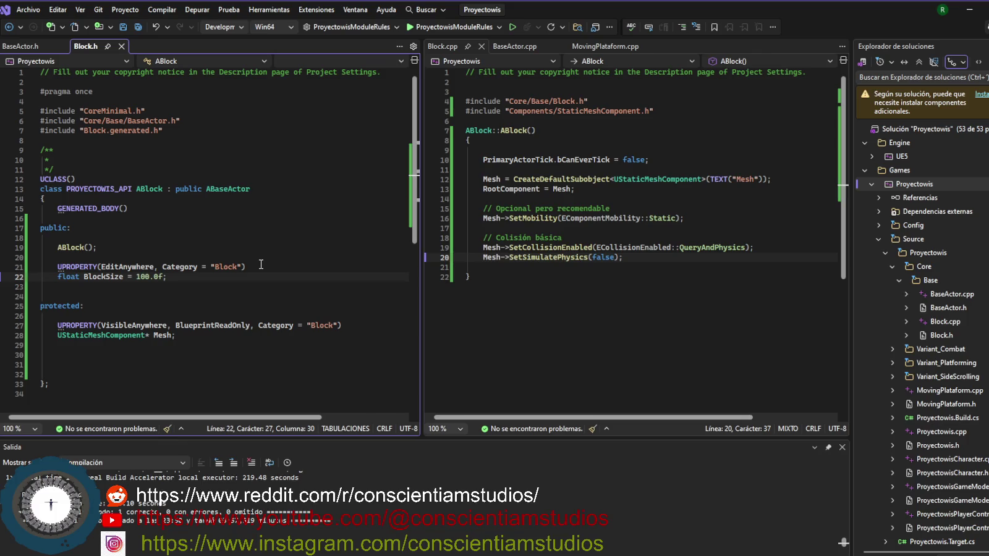
left_click(973, 12)
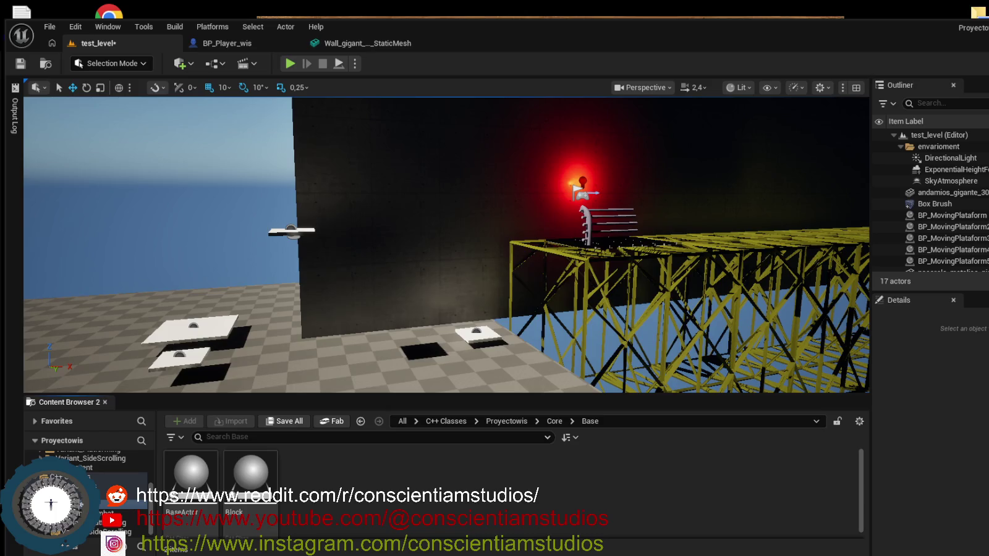
- Start a Live Coding recompile with Ctrl+Alt+F11 and move its log window aside
key("ctrl+alt+F11")
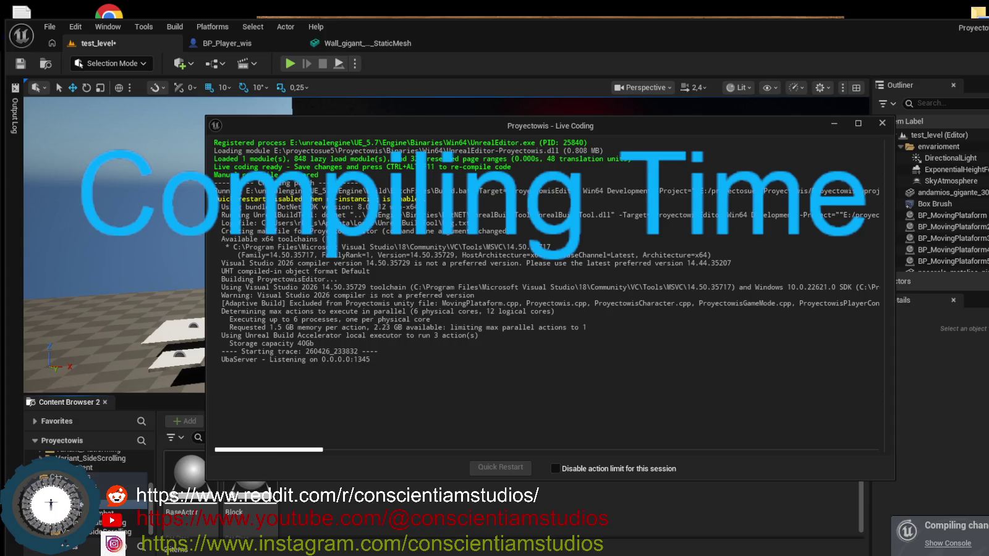
mouse_move(494, 127)
left_mouse_down()
mouse_move(445, 145)
mouse_move(395, 142)
left_mouse_up()
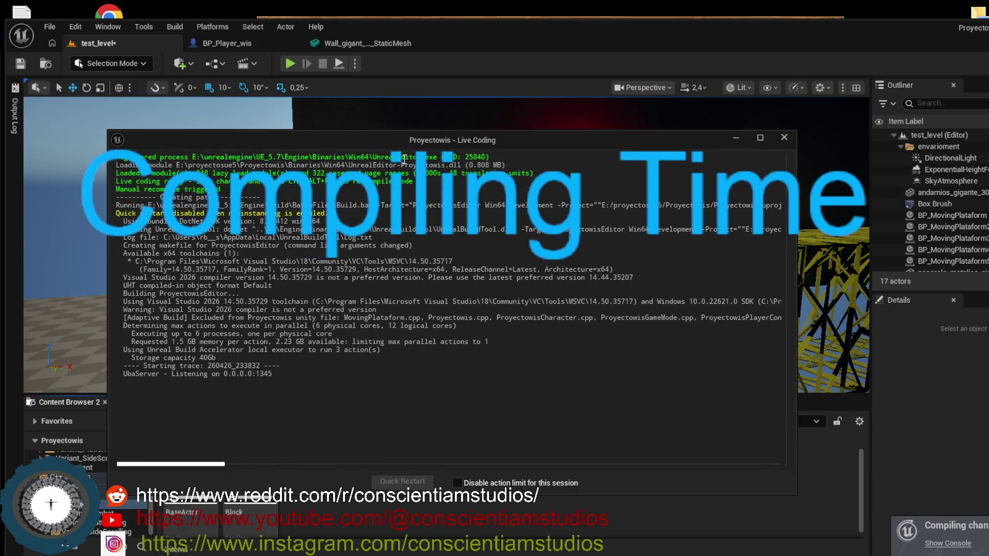
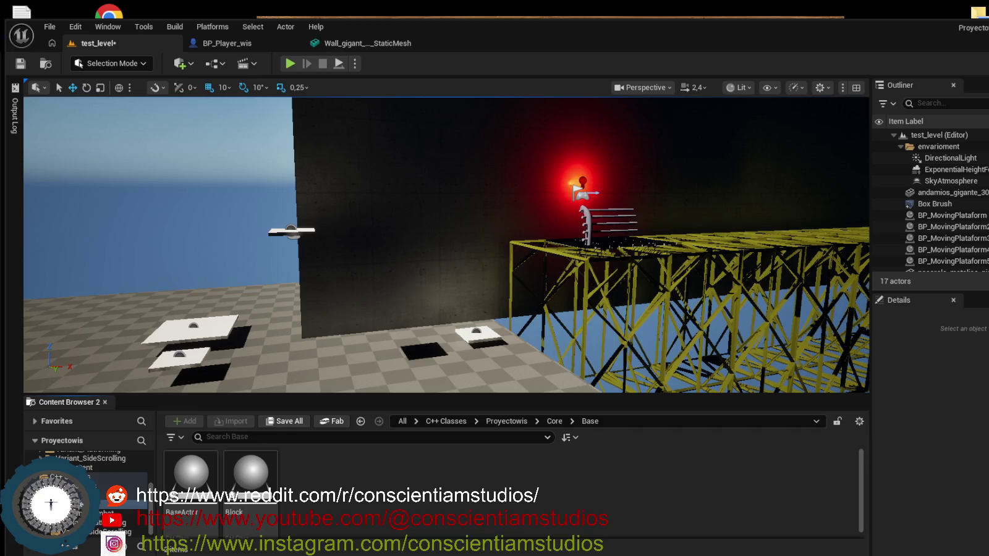
- Move the viewport camera to show the empty checkered floor beside the dark wall and scaffolding
scroll(331, 302, "up", 3)
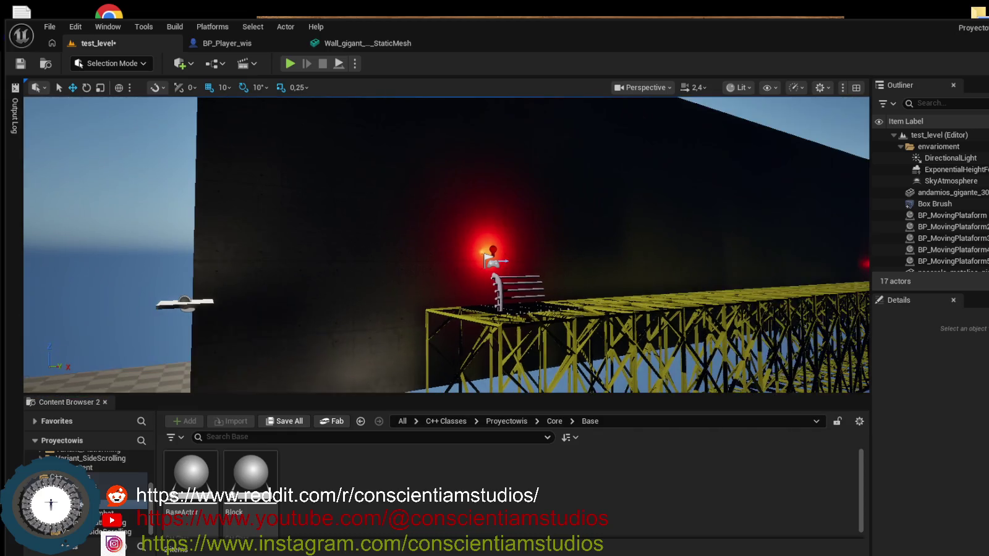
scroll(332, 303, "down", 2)
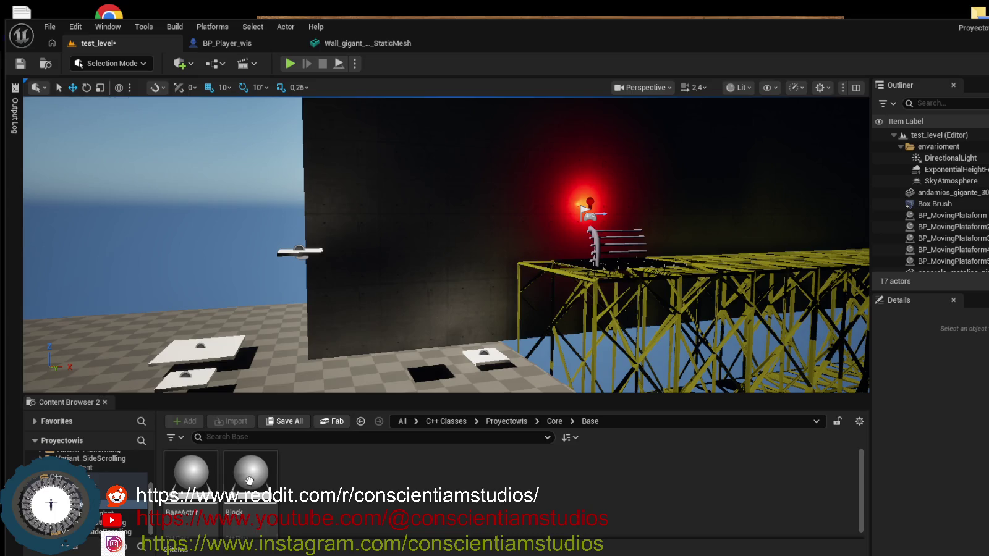
key("d")
key("s")
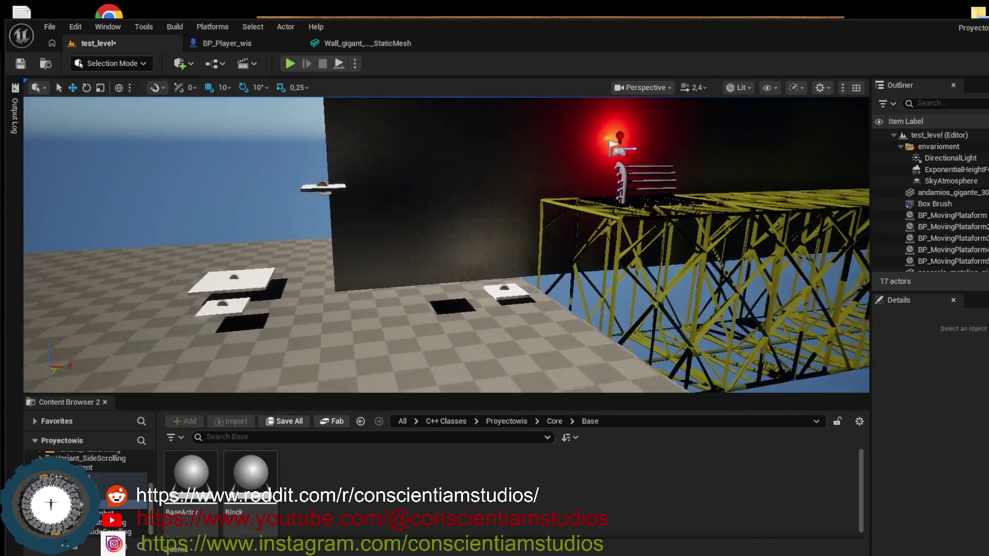
- Drop a Block actor onto the checkered floor and scroll its Details to Base Actor Data and Unique Id
mouse_move(261, 487)
left_mouse_down()
mouse_move(351, 324)
mouse_move(347, 267)
left_mouse_up()
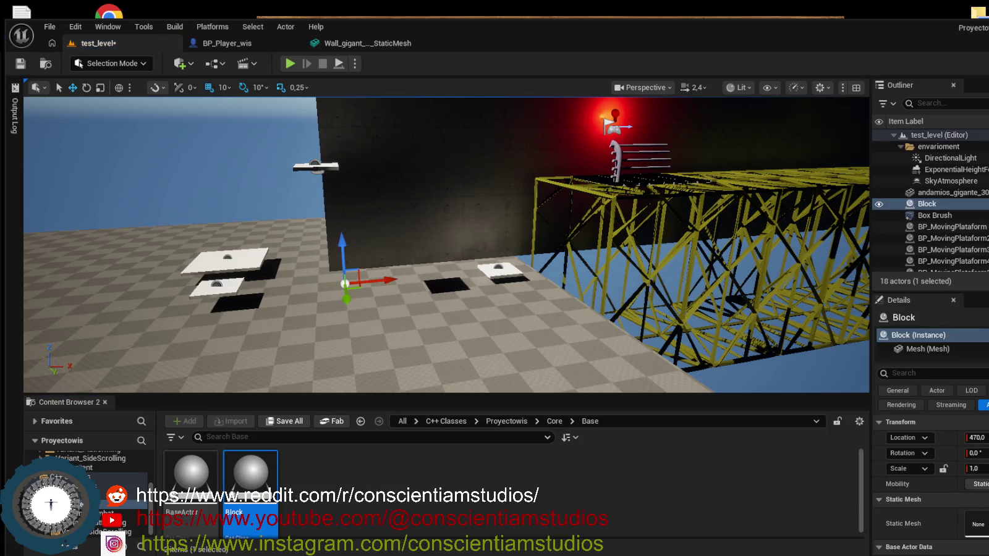
scroll(930, 483, "down", 2)
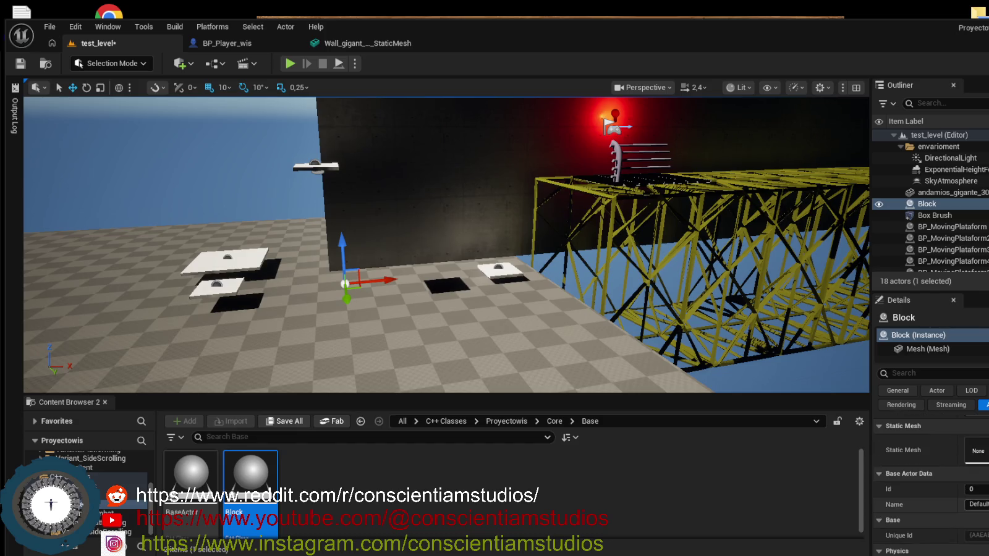
scroll(929, 482, "down", 1)
scroll(930, 482, "down", 1)
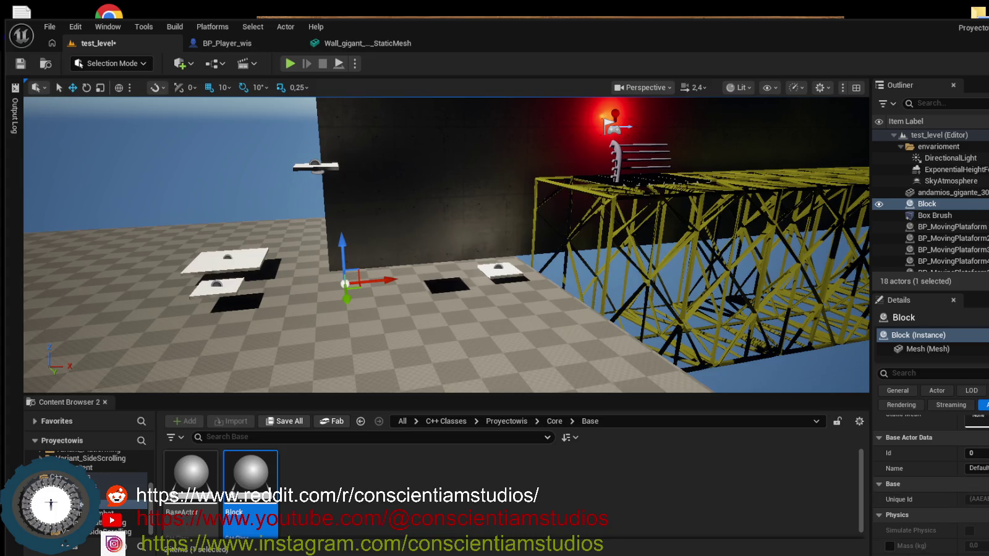
scroll(931, 482, "down", 2)
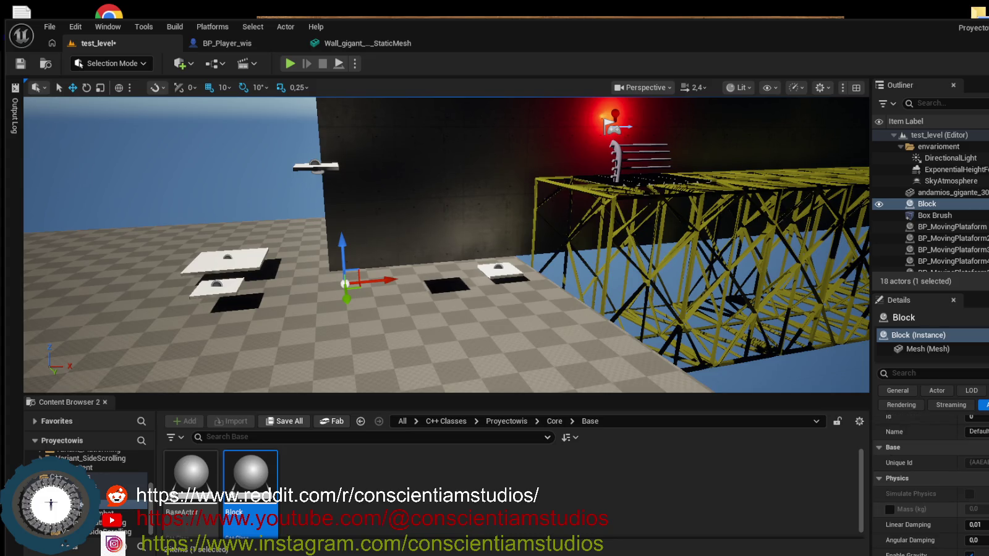
scroll(929, 482, "up", 2)
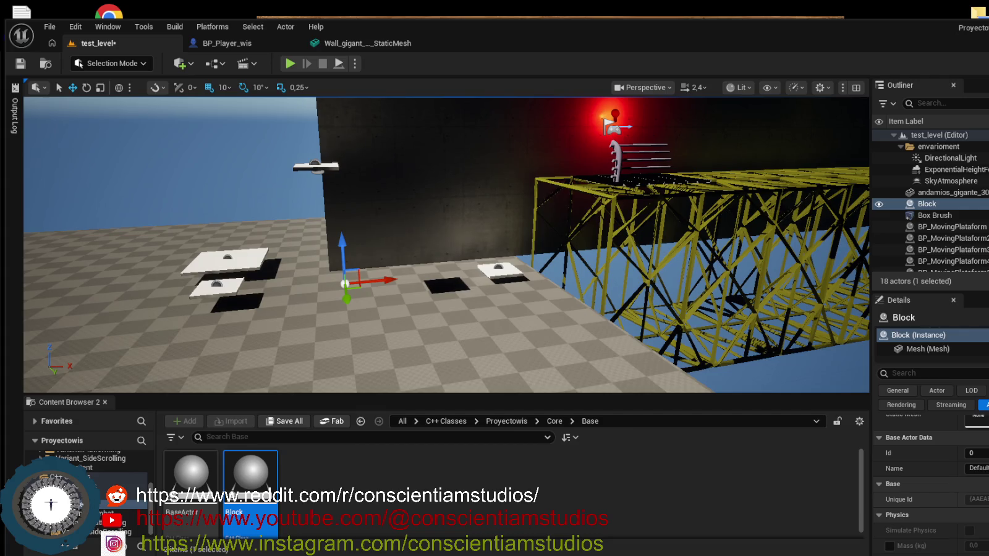
scroll(930, 482, "down", 2)
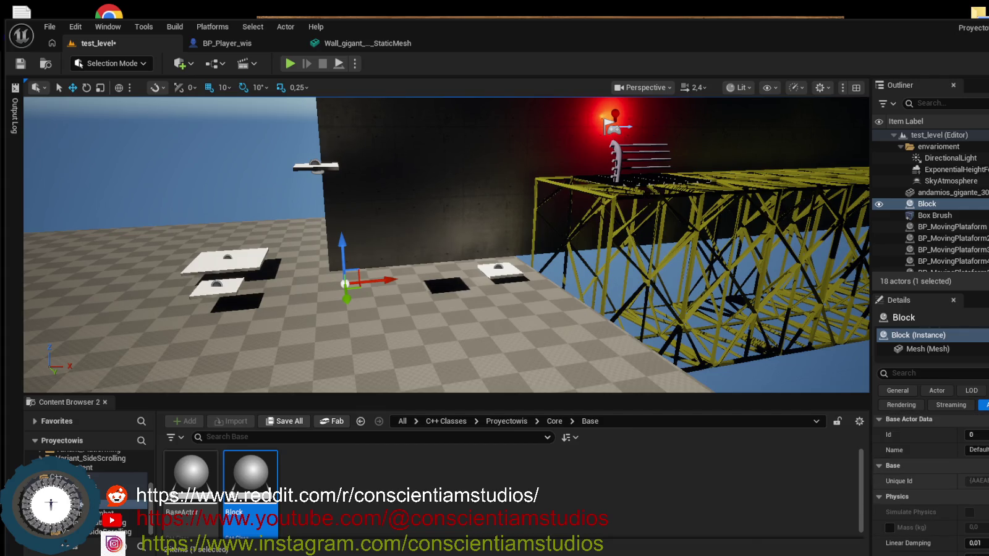
scroll(930, 481, "down", 1)
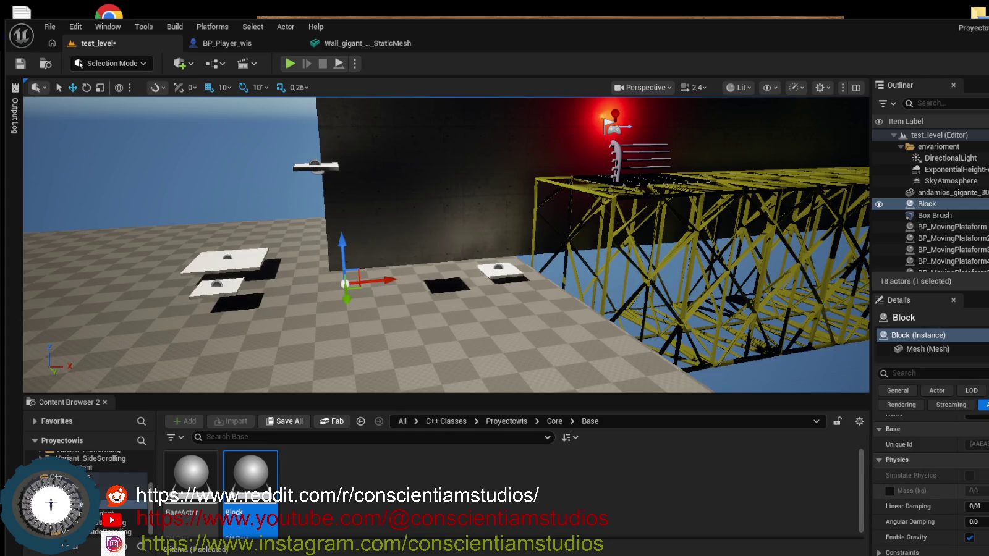
scroll(930, 482, "up", 1)
- Collapse the Block's Physics section and scroll through its Details properties
left_click(880, 482)
scroll(971, 517, "up", 2)
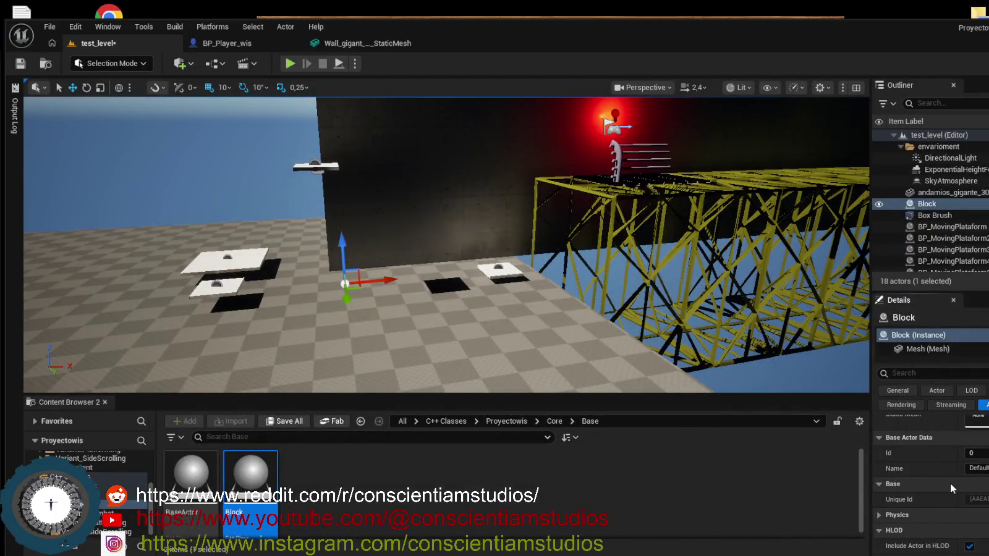
scroll(950, 484, "up", 2)
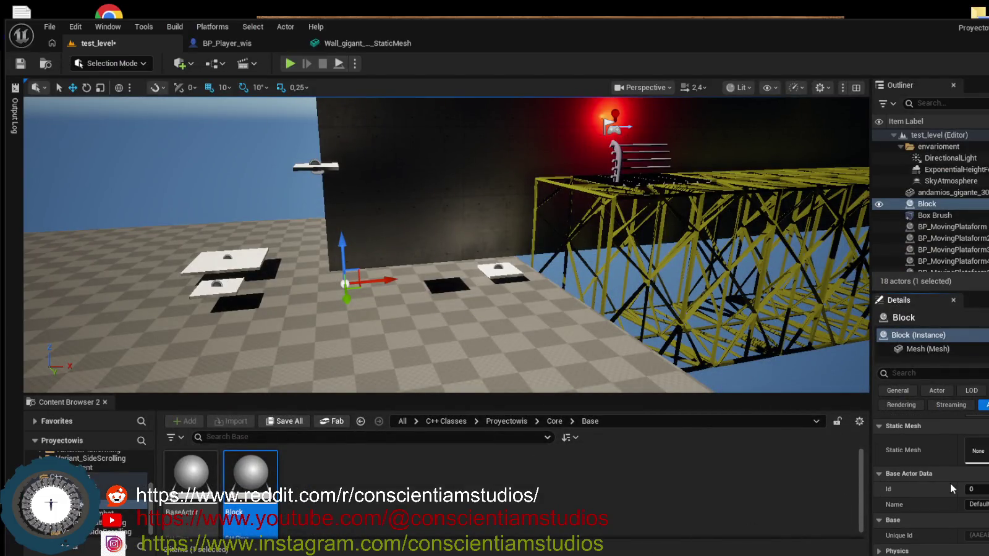
scroll(950, 484, "up", 4)
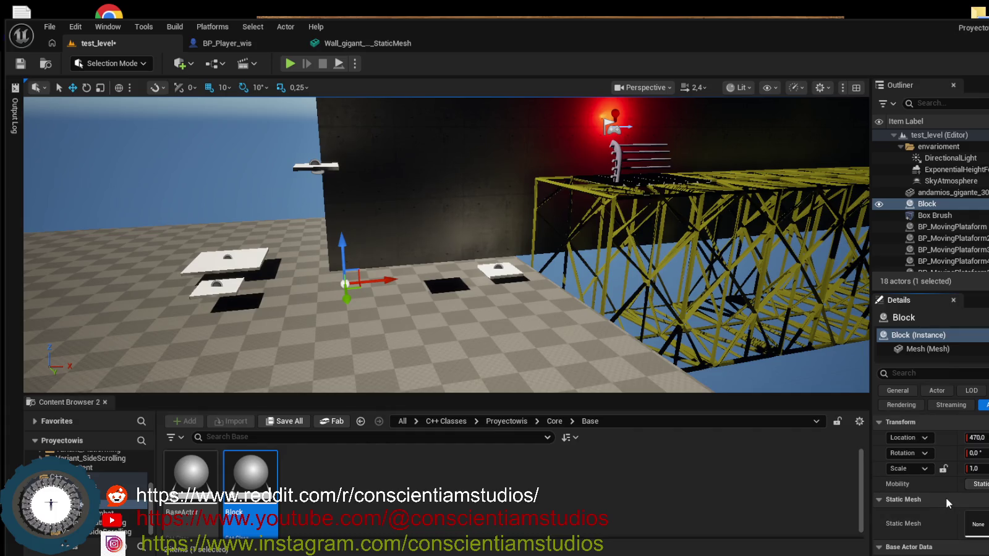
scroll(945, 498, "down", 4)
- Select the Block's root component, check its details, raise the actor, then delete it
left_click(938, 337)
scroll(941, 487, "down", 4)
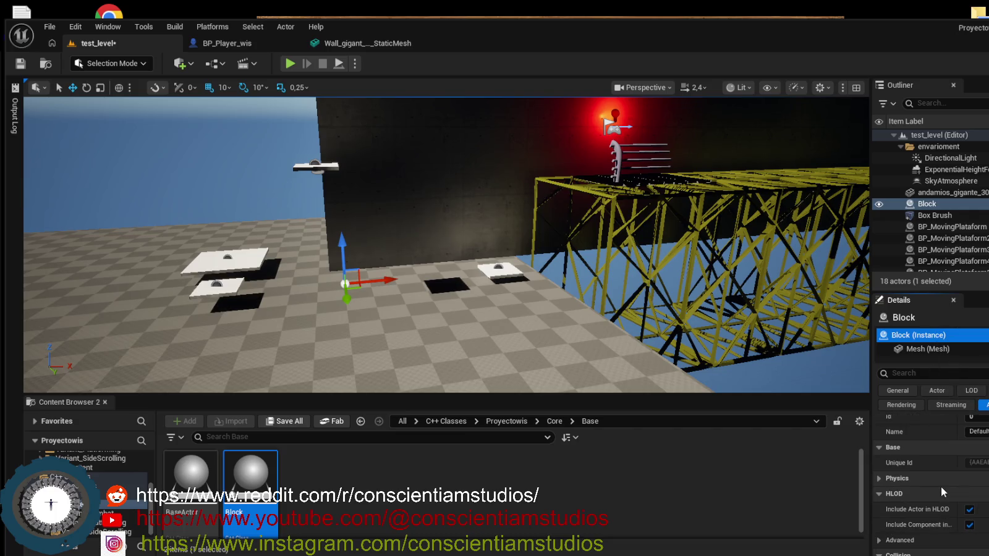
left_click(918, 446)
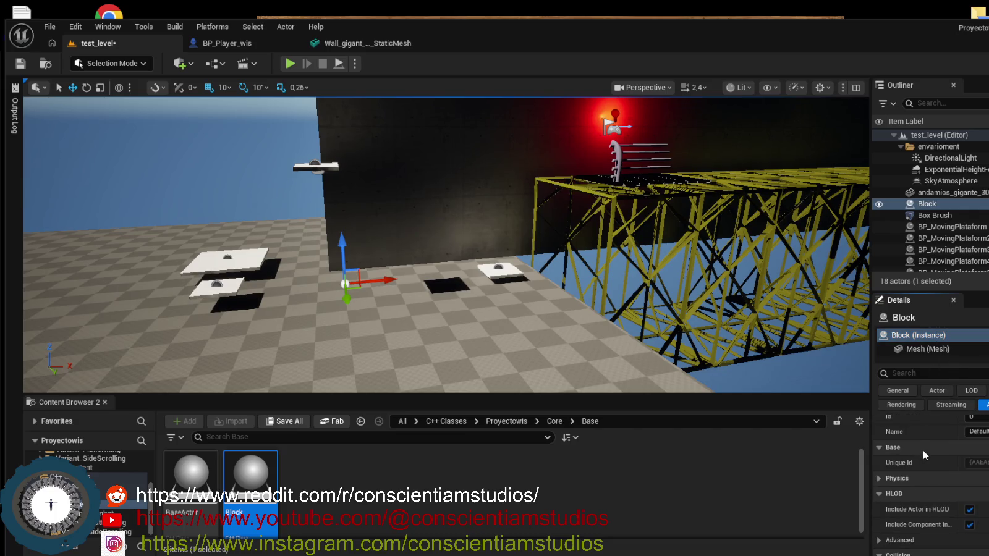
scroll(922, 453, "down", 7)
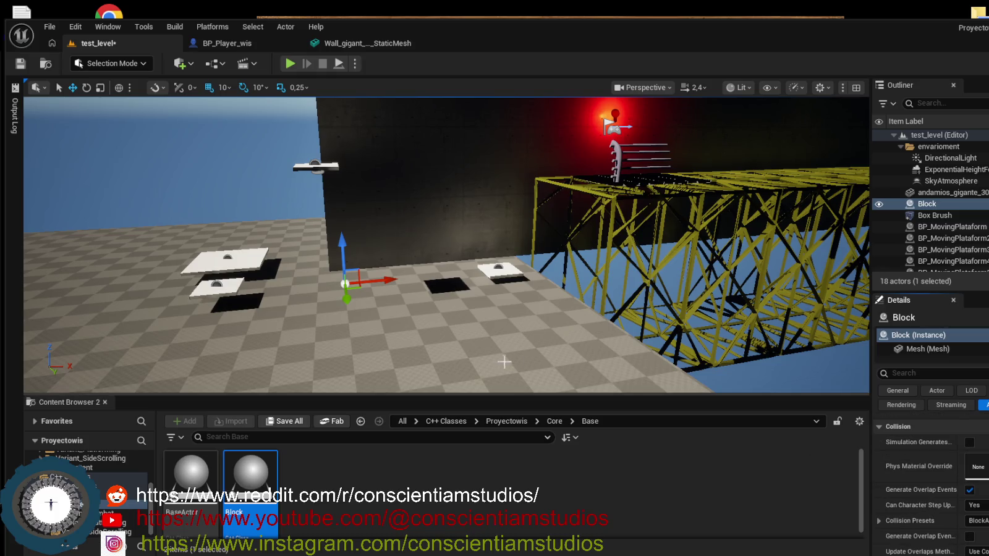
left_click_drag(341, 253, 335, 217)
key("Delete")
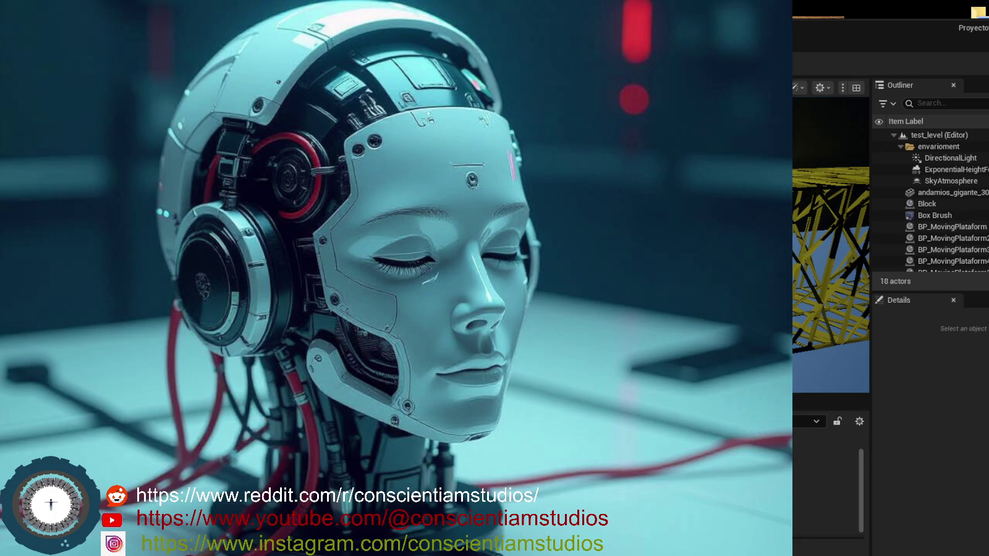
- Reselect the Block actor, review its Base Actor Data and Unique Id, and delete it
left_click(926, 204)
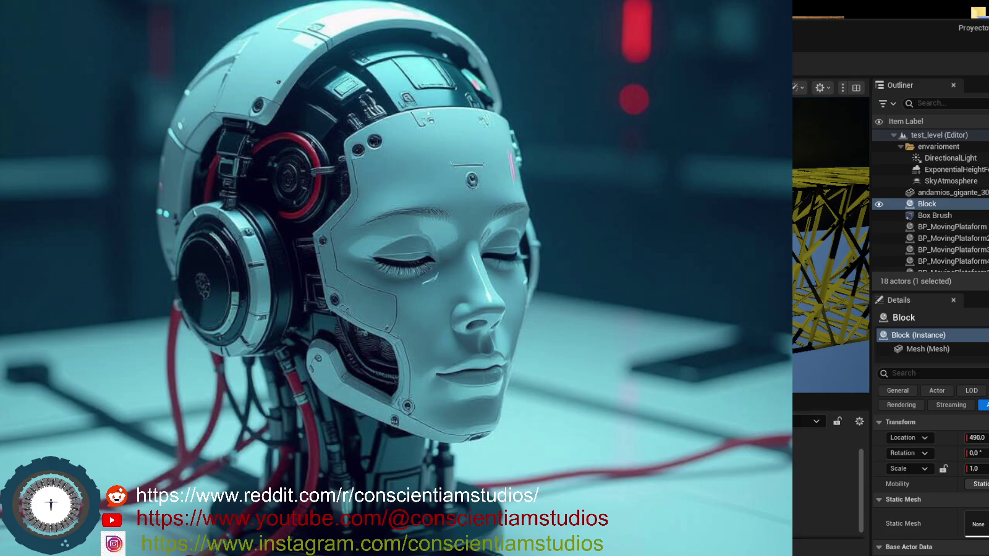
scroll(930, 482, "down", 3)
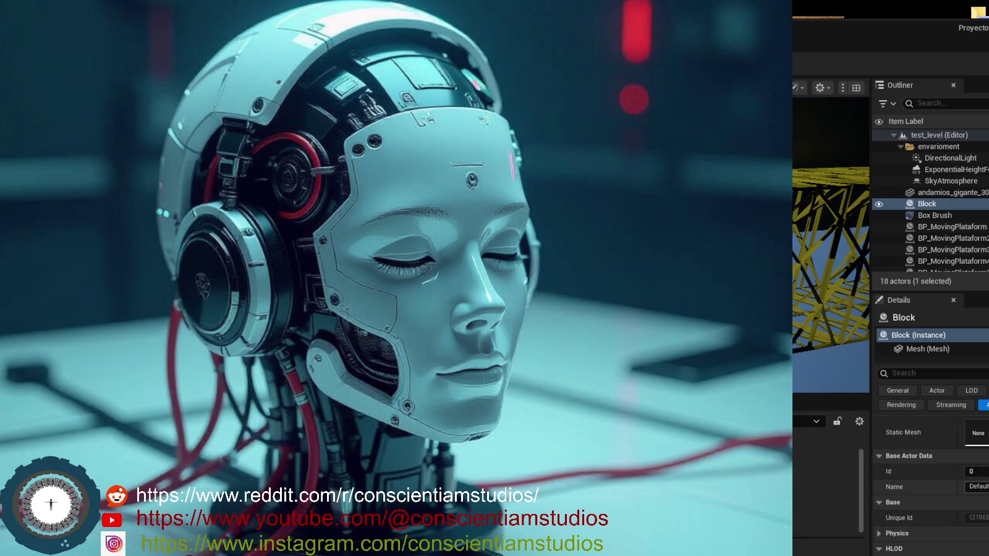
scroll(931, 482, "down", 1)
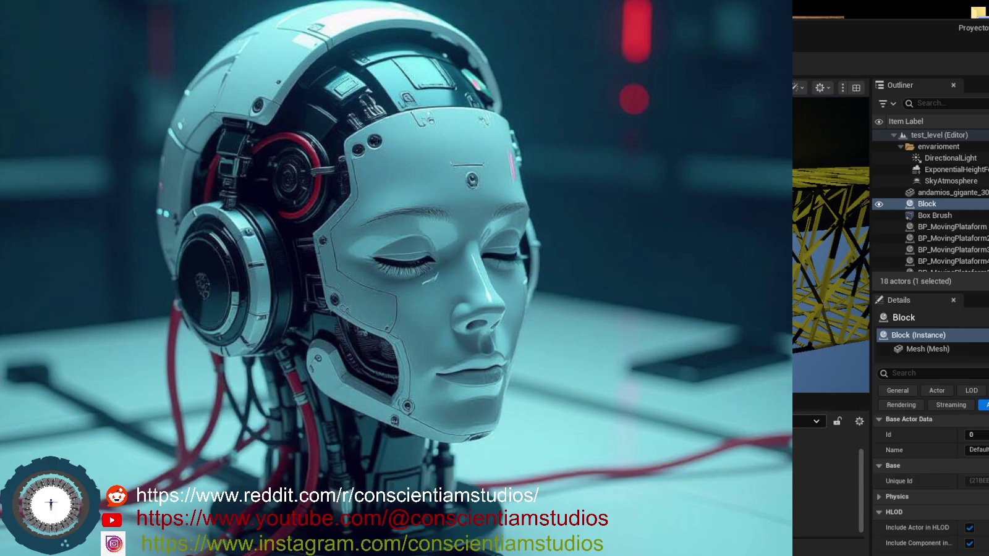
key("Delete")
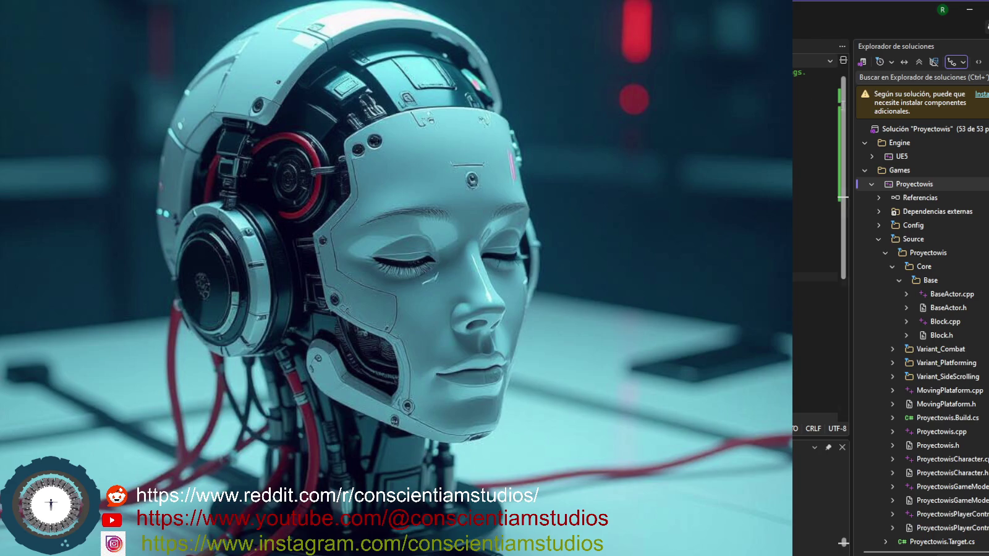
- Rebuild the Proyectowis project with Recompilar from its Solution Explorer menu
left_click(919, 184)
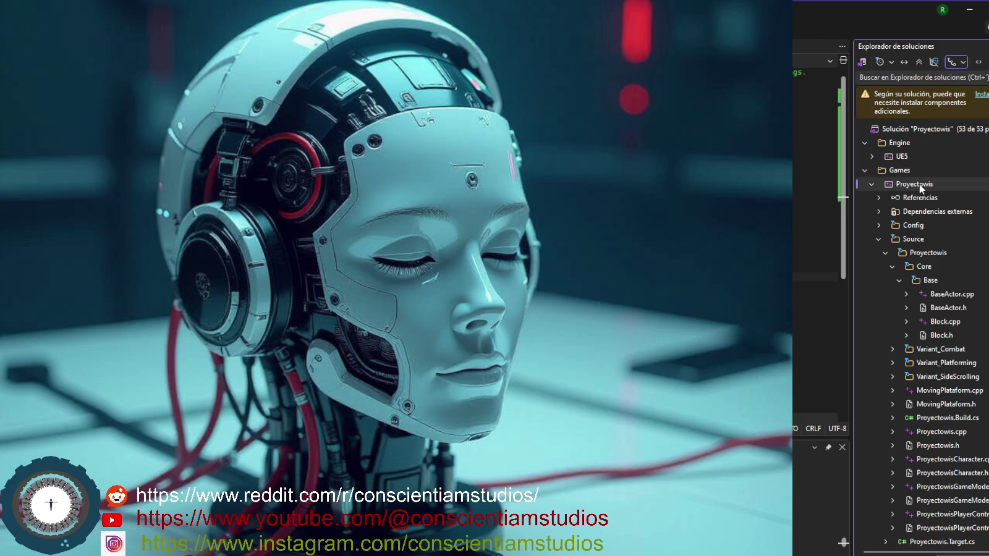
right_click(920, 184)
left_click(808, 326)
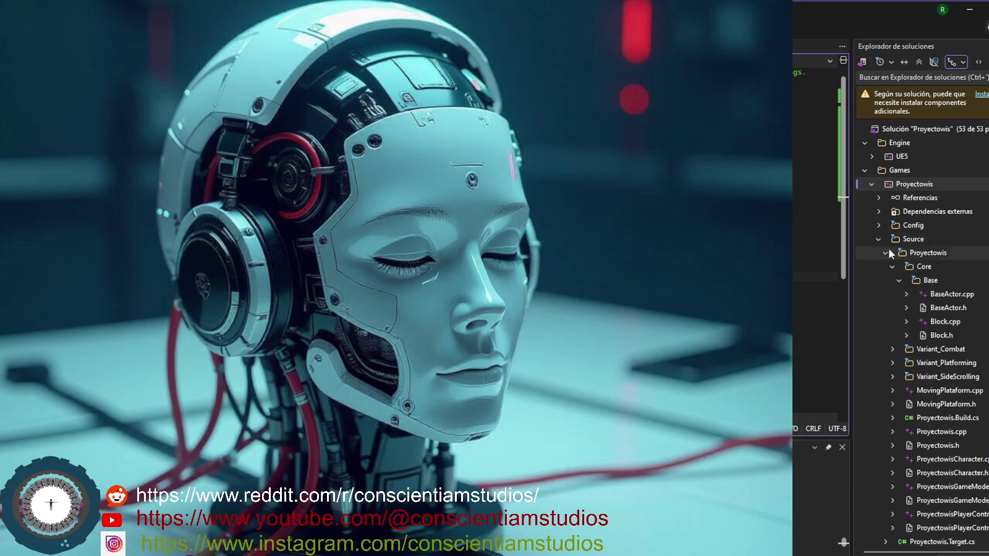
left_click(912, 186)
right_click(913, 185)
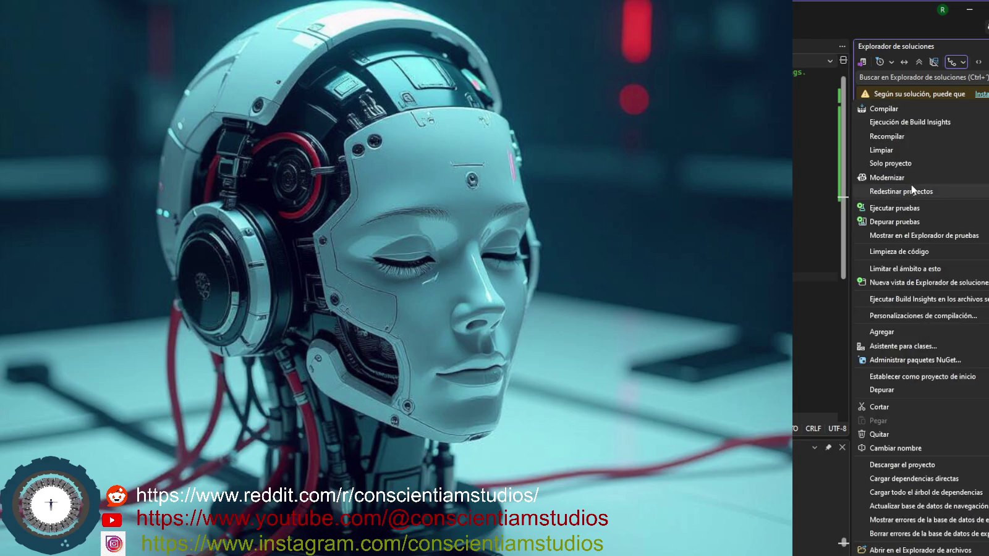
left_click(912, 137)
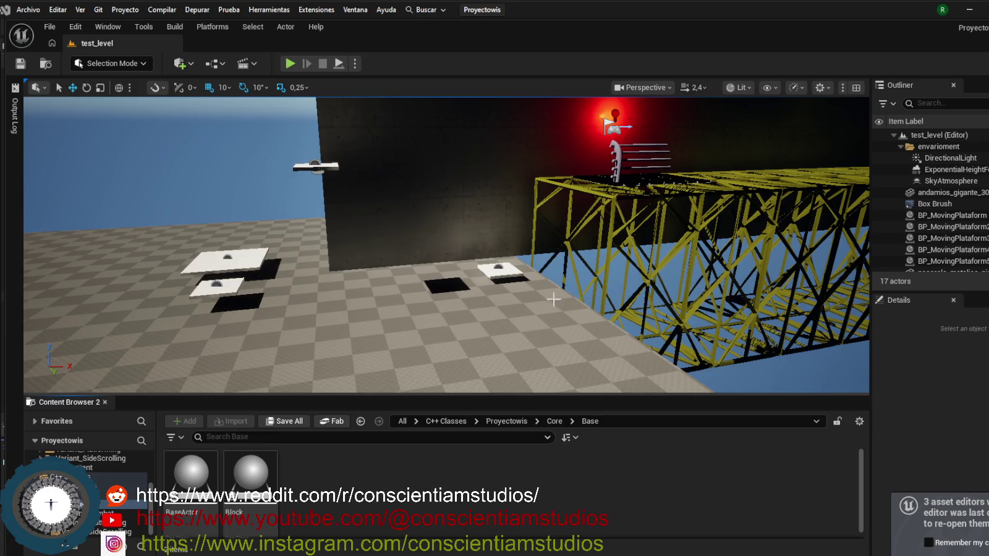
- Frame the floor, place a new Block actor on it, and scroll its Details toward Base Actor Data
mouse_move(591, 236)
left_mouse_down()
mouse_move(531, 284)
mouse_move(519, 322)
mouse_move(488, 260)
left_mouse_up()
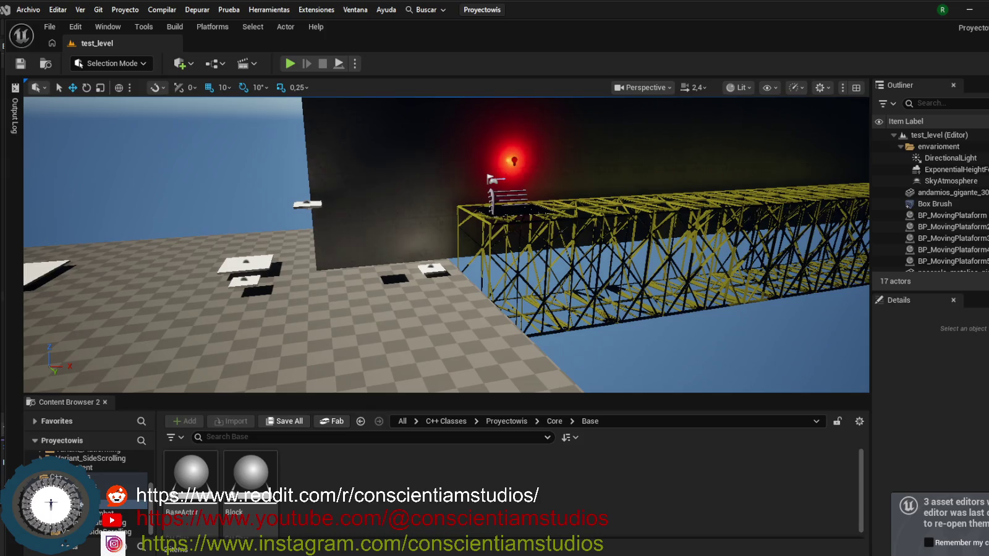
mouse_move(250, 476)
left_mouse_down()
mouse_move(327, 417)
mouse_move(343, 312)
left_mouse_up()
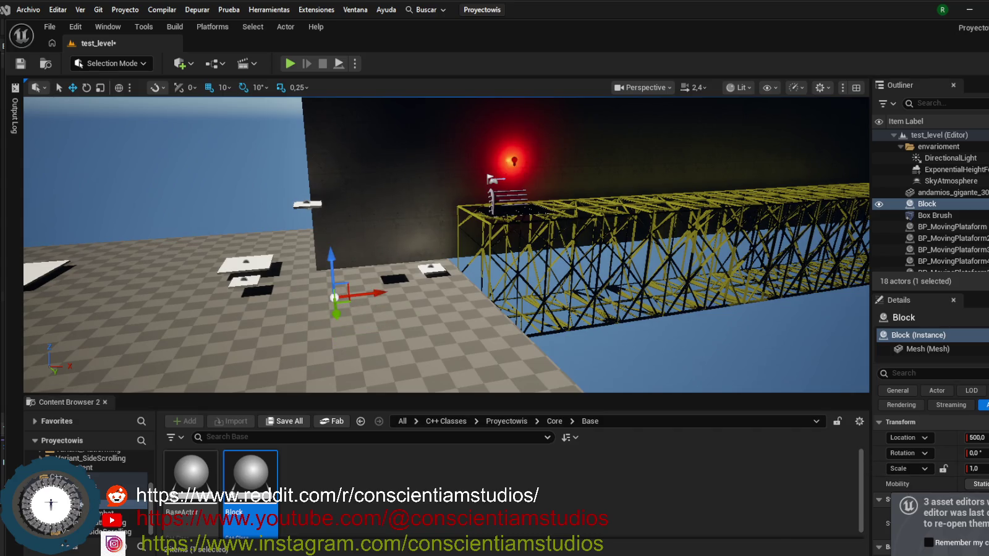
scroll(930, 482, "down", 3)
scroll(930, 482, "down", 2)
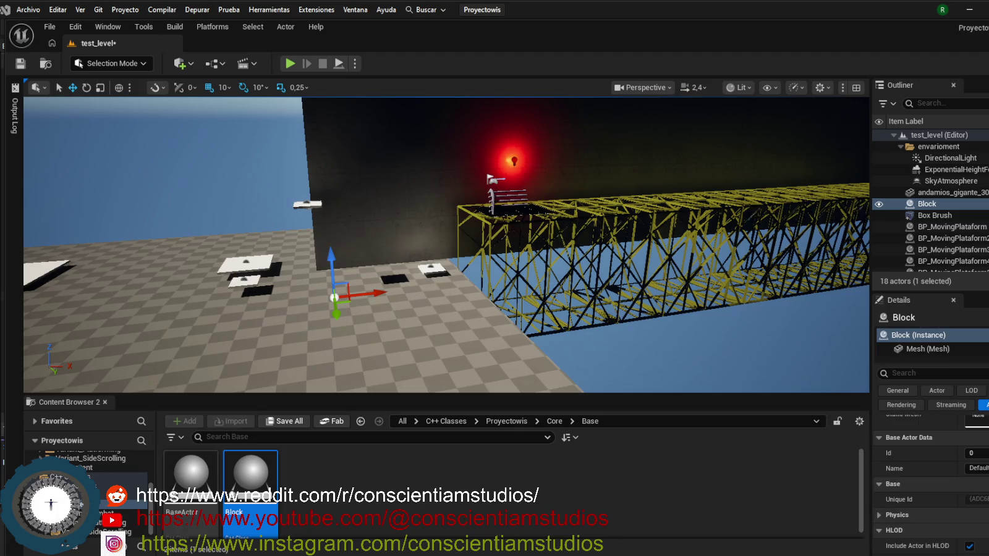